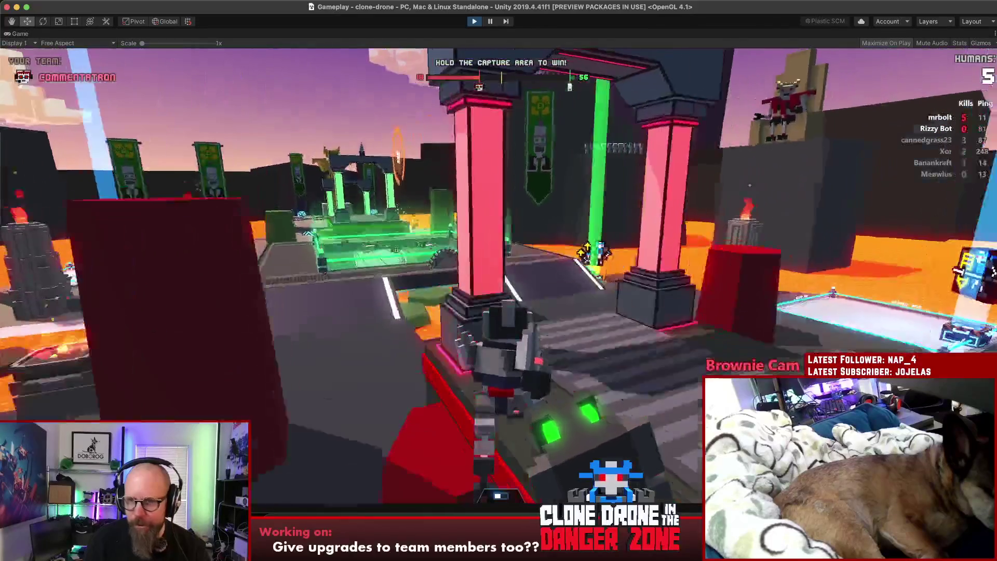
- Move the robot onto the capture area, then vote for a rematch when the match ends
key("space")
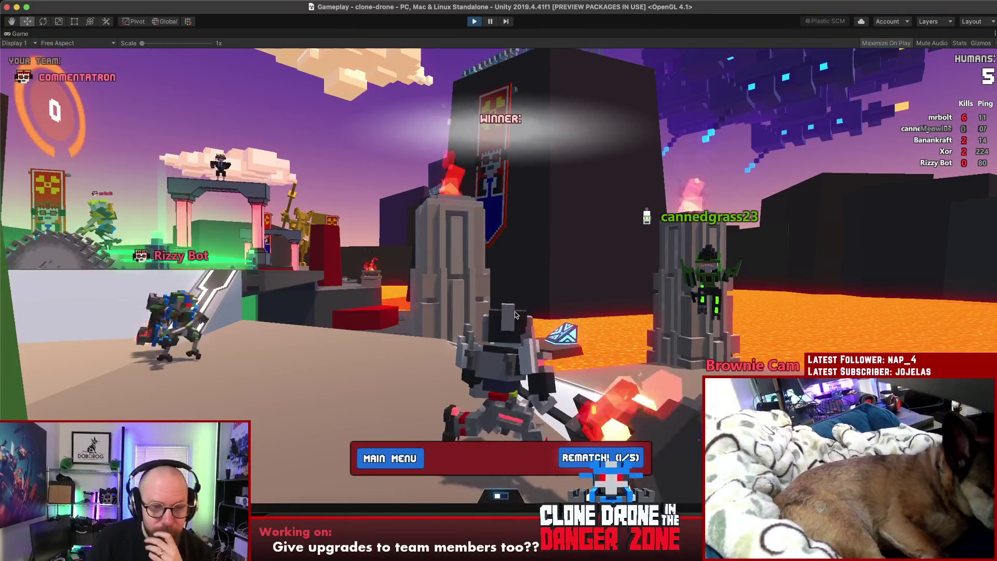
left_click(601, 457)
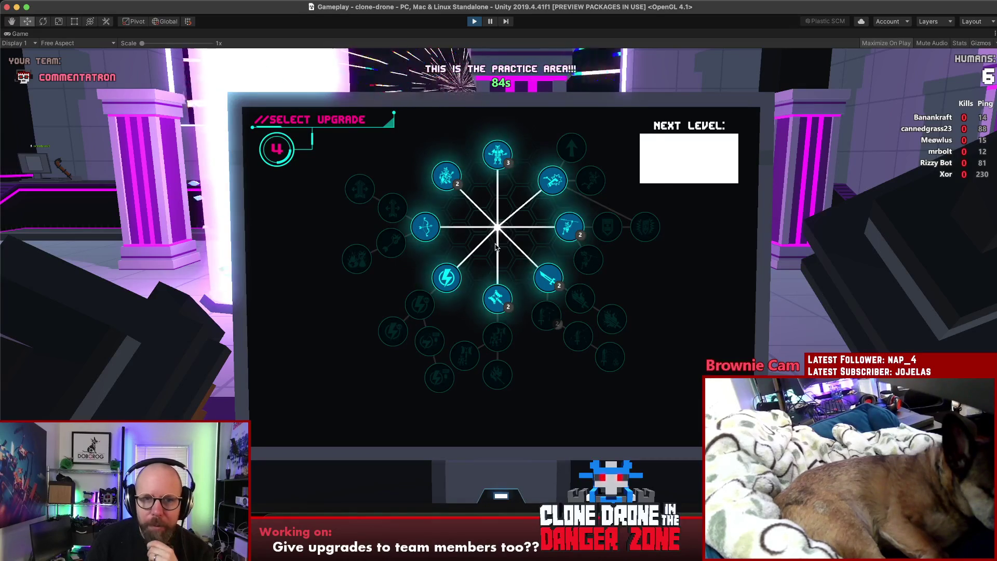
- Spend the upgrade points on Jet Pack, Power Kick and Energy Capacity I
left_click(552, 180)
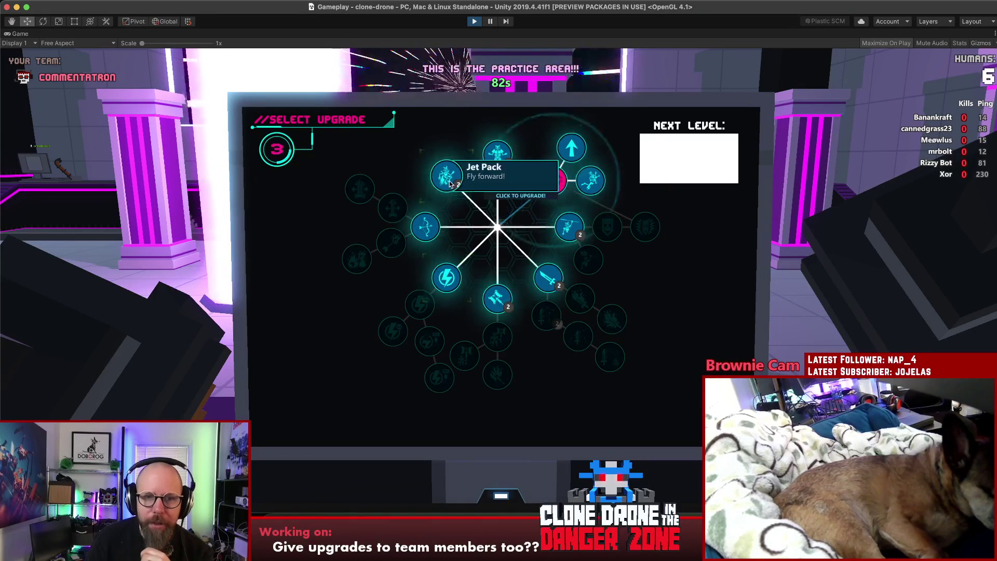
left_click(588, 182)
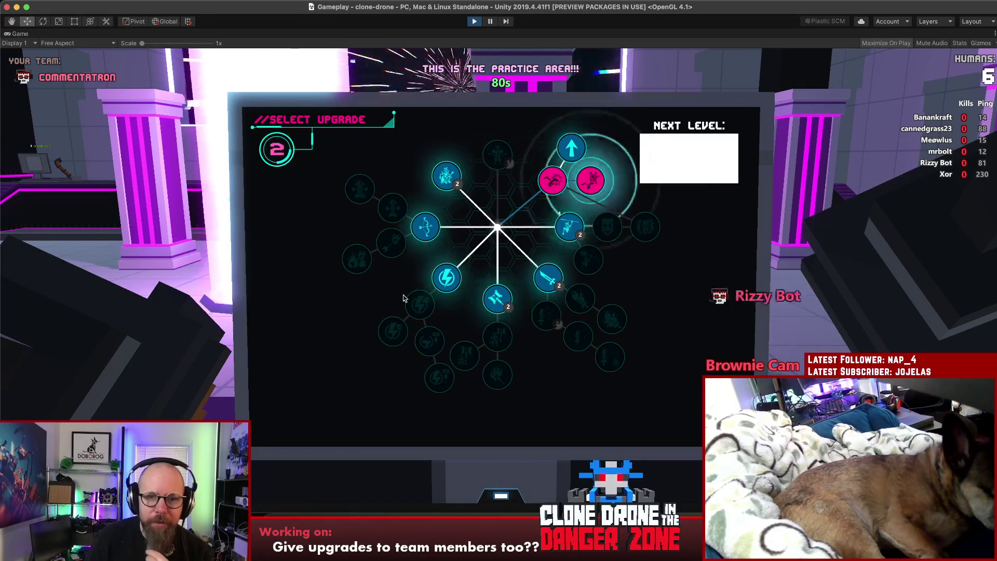
left_click(427, 295)
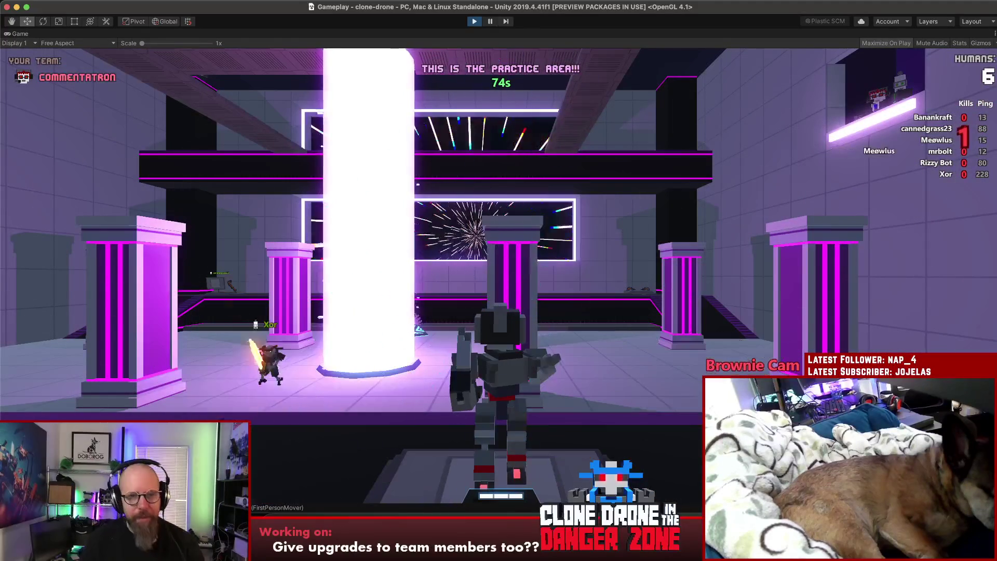
- Fight along the ramp near Meøwlus and Xor, then pause and resume the game
key("w")
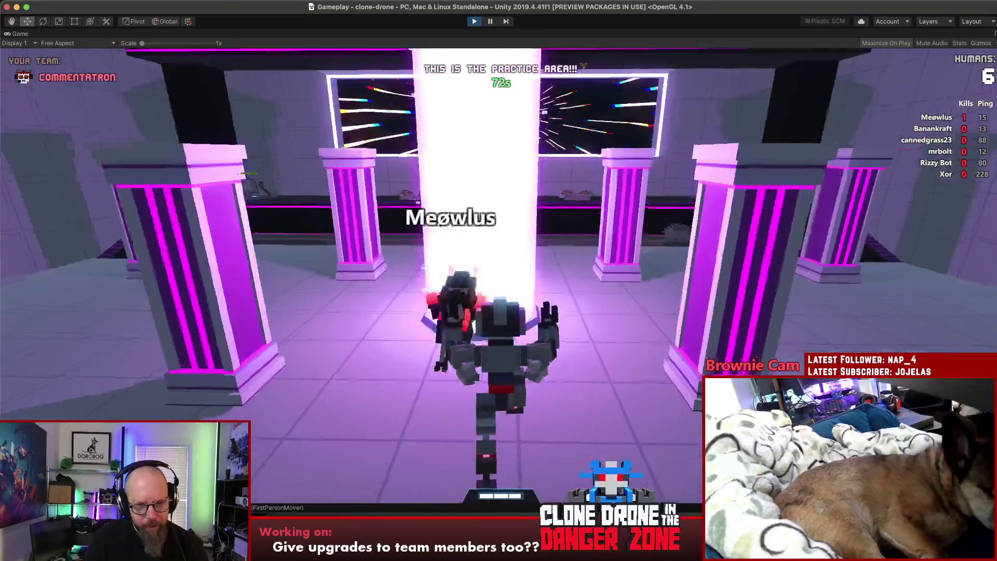
key("w")
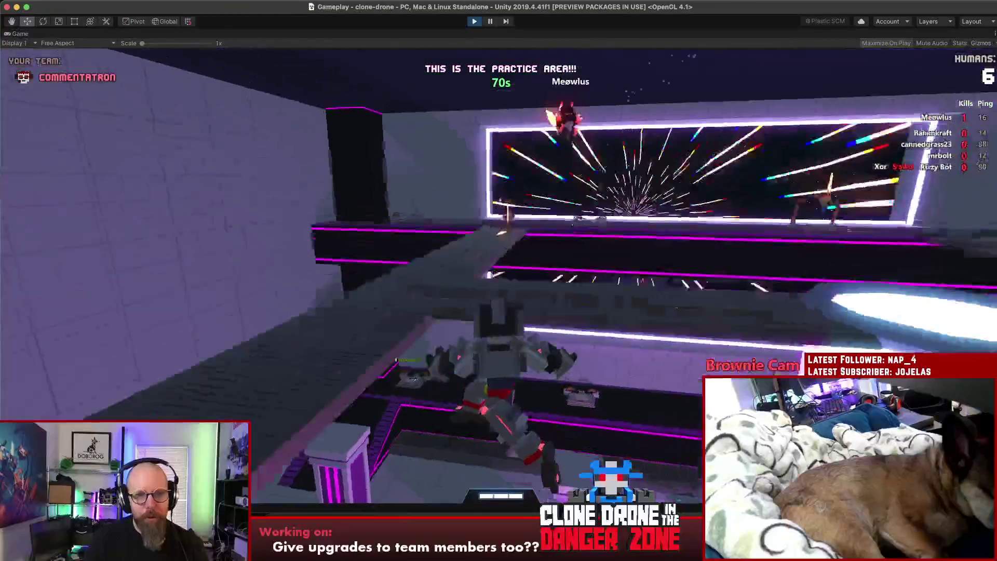
key("w")
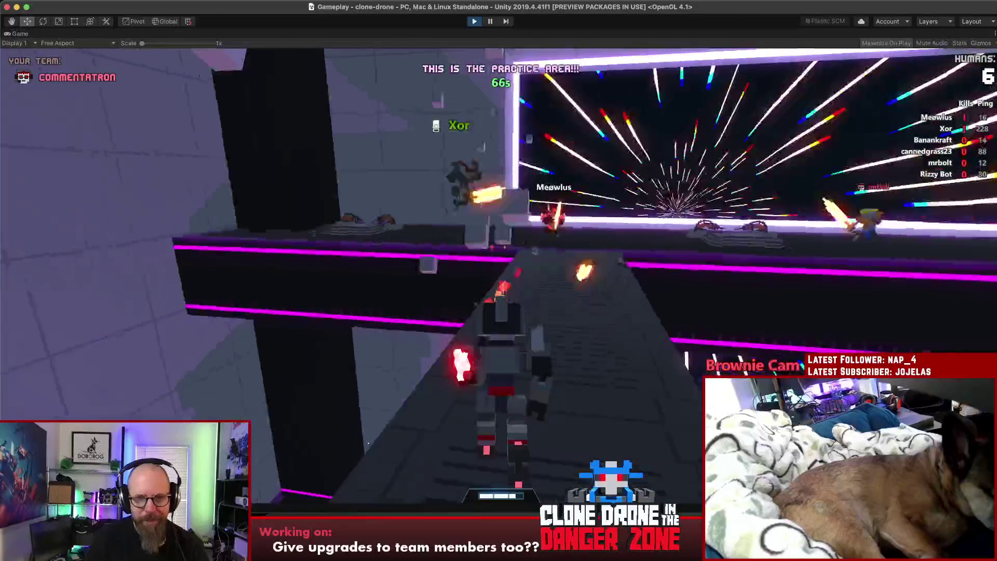
key("s")
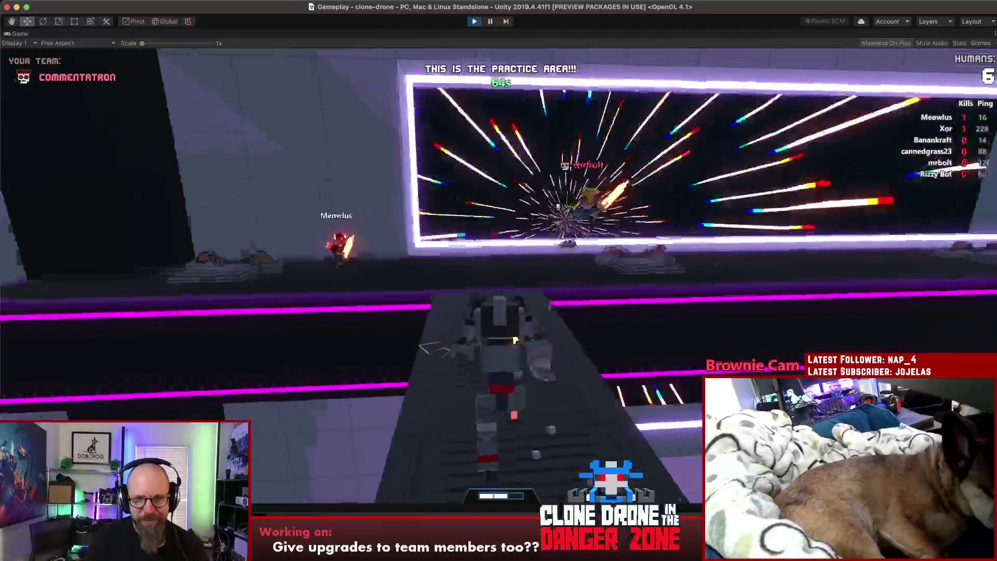
key("w")
key("w")
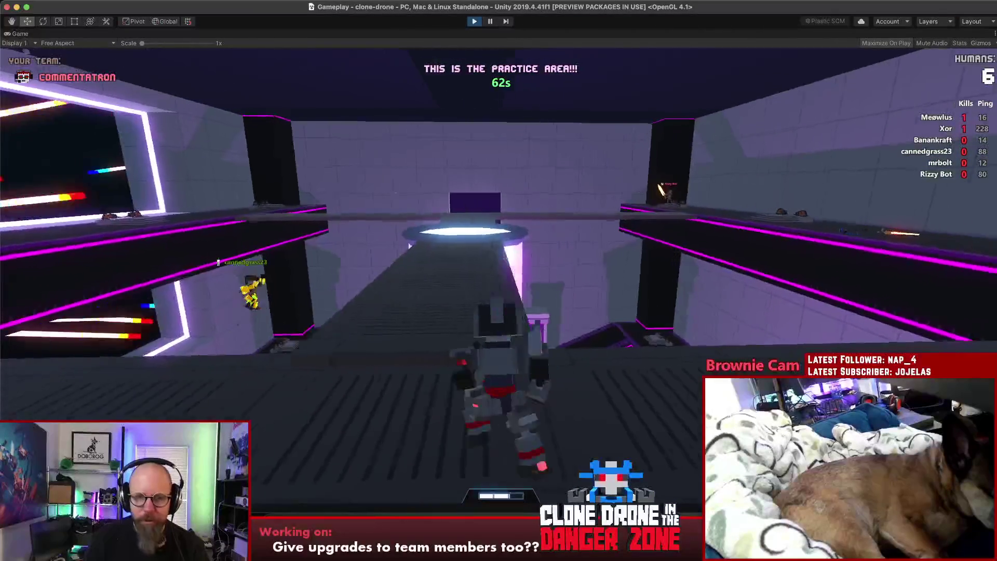
key("w")
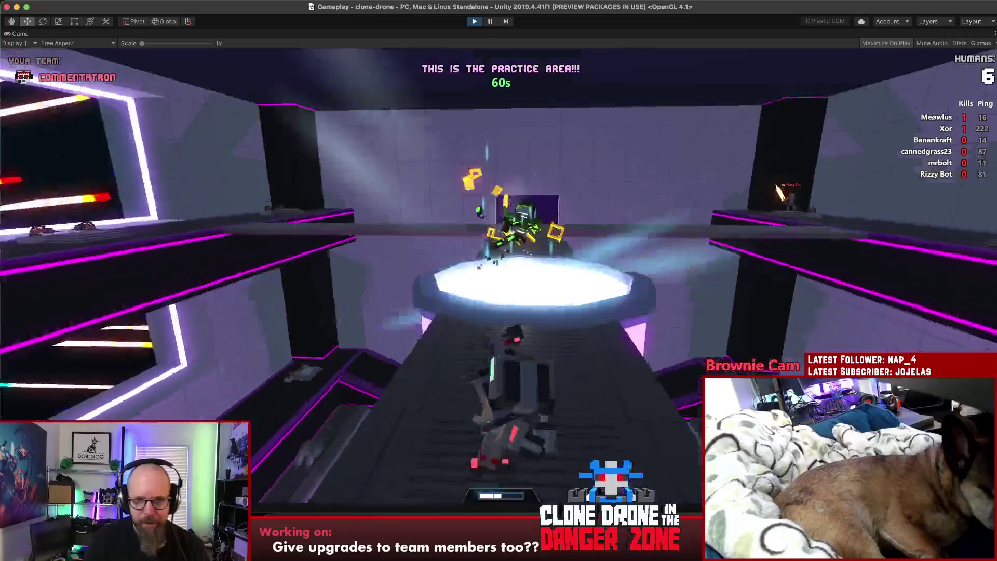
key("w")
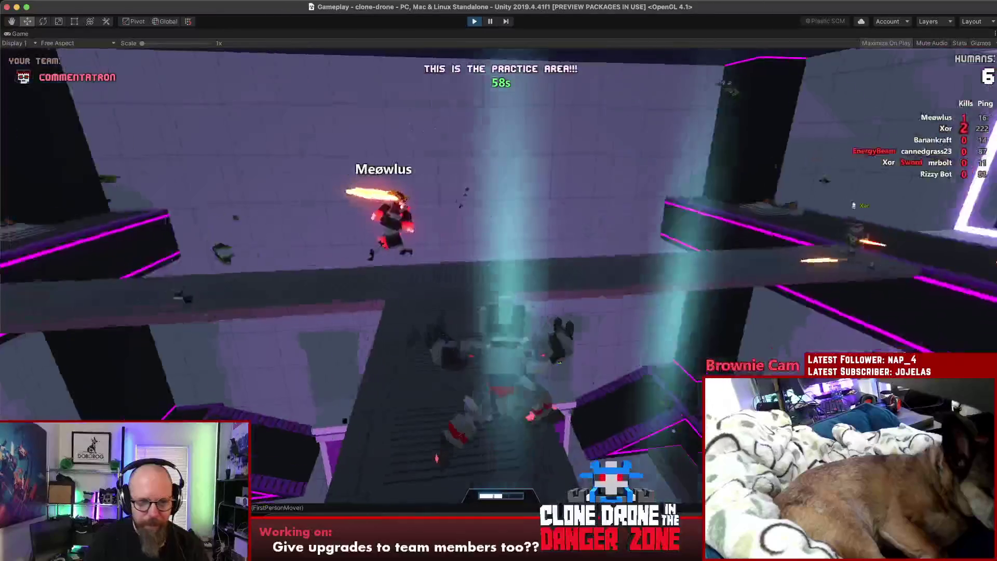
key("w")
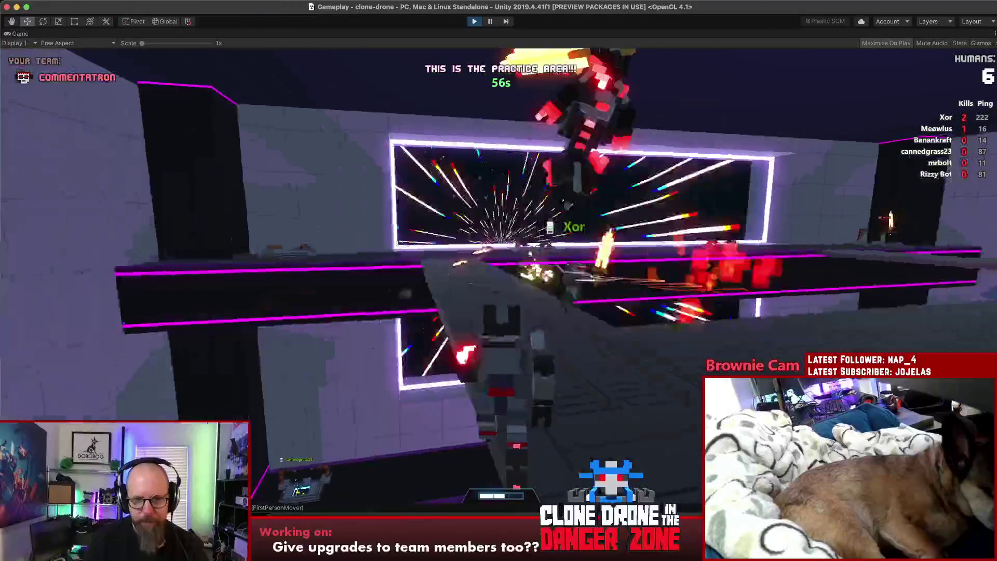
key("w")
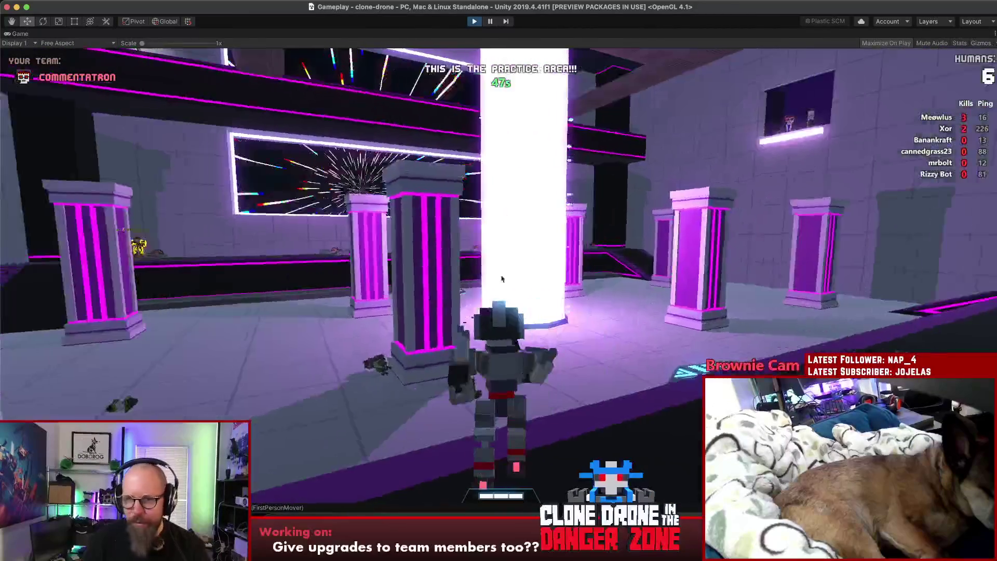
key("Escape")
left_click(501, 397)
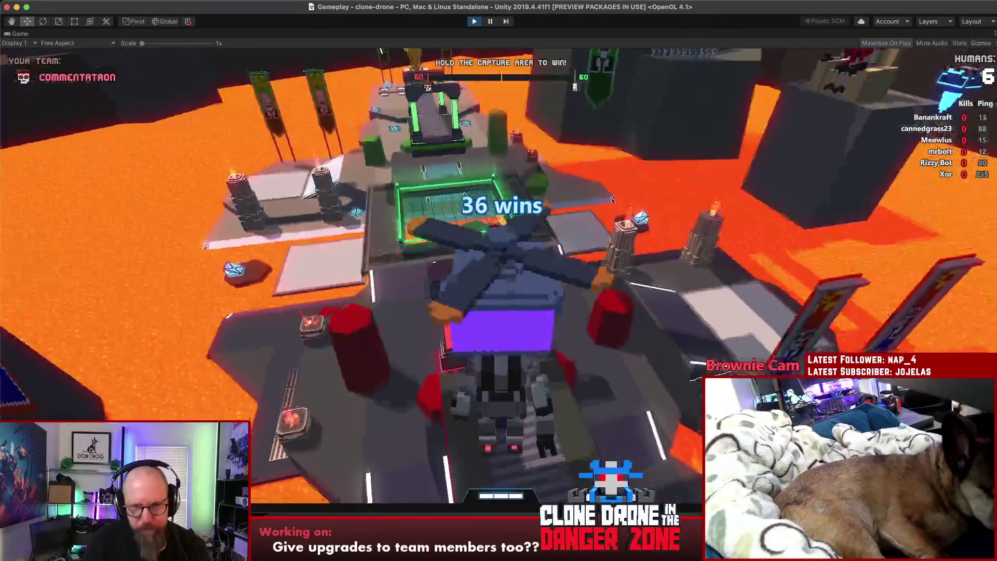
- Signal Come Here to the team and run into the capture area toward mrbolt
key("t")
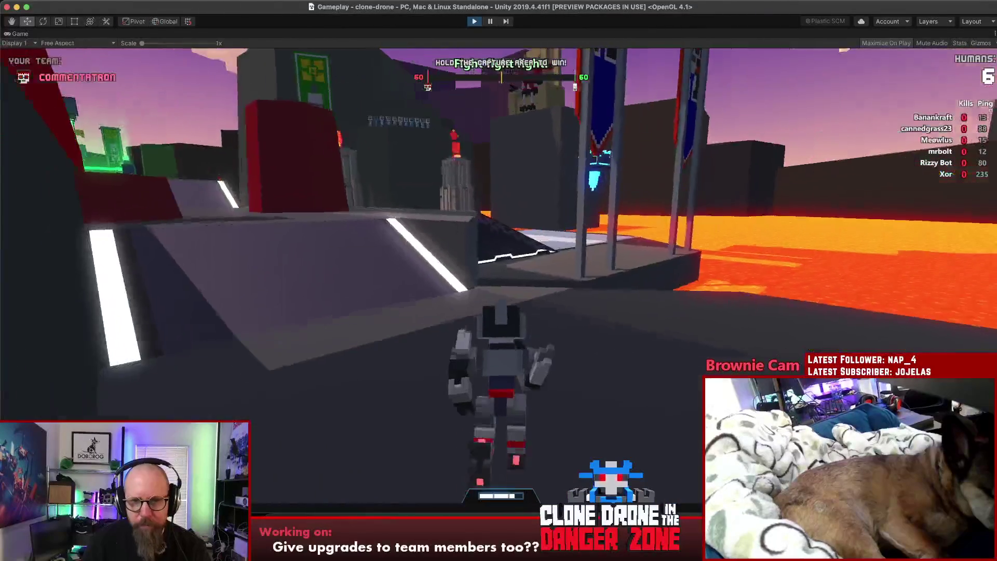
key("w")
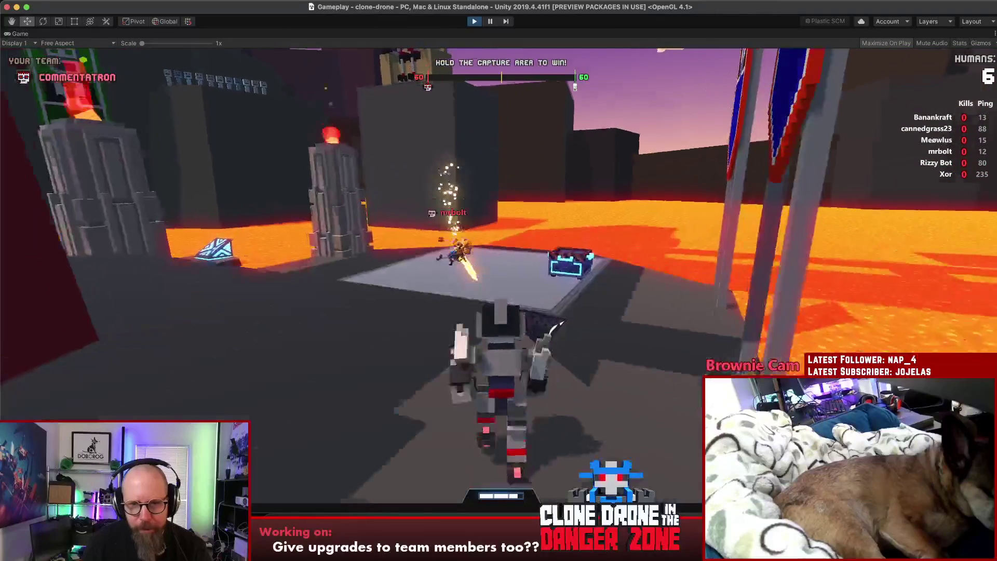
key("w")
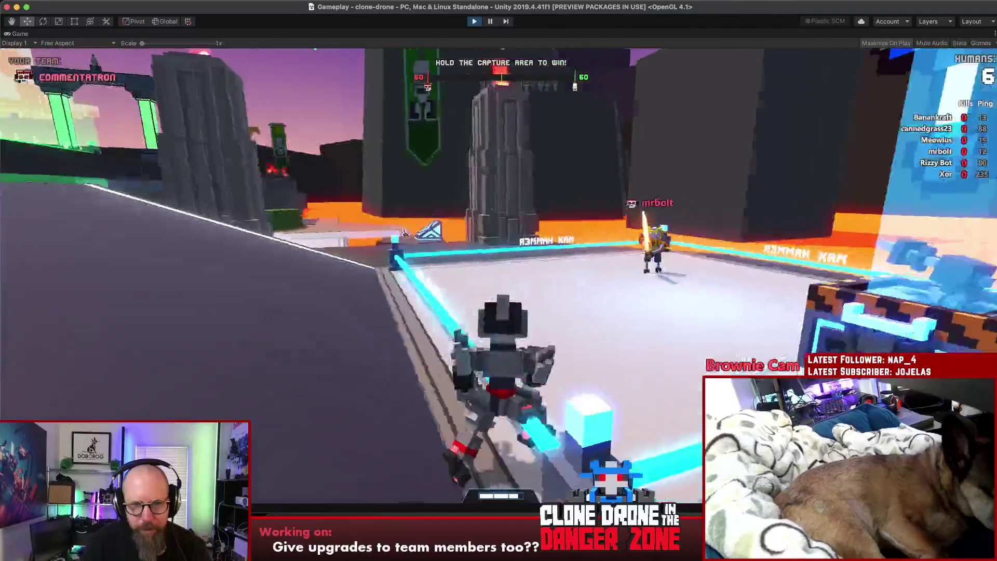
key("w")
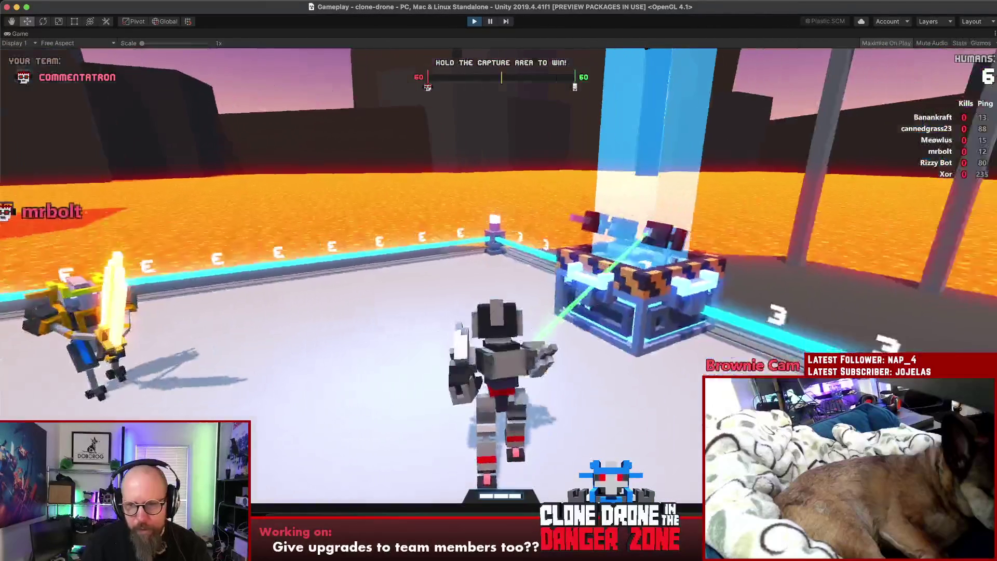
key("w")
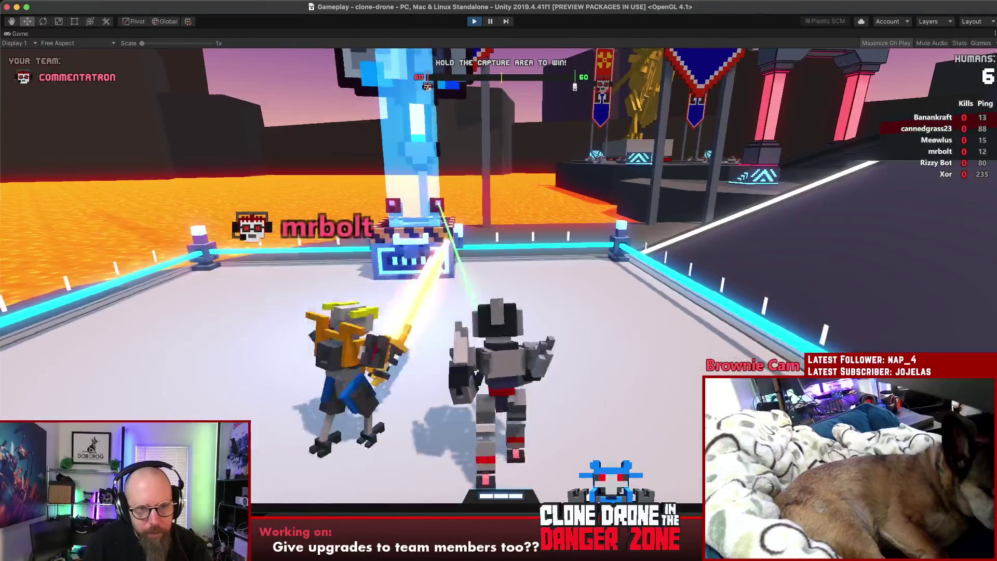
- Charge into the capture arena swinging the sword at Meøwlus and Xor
key("w")
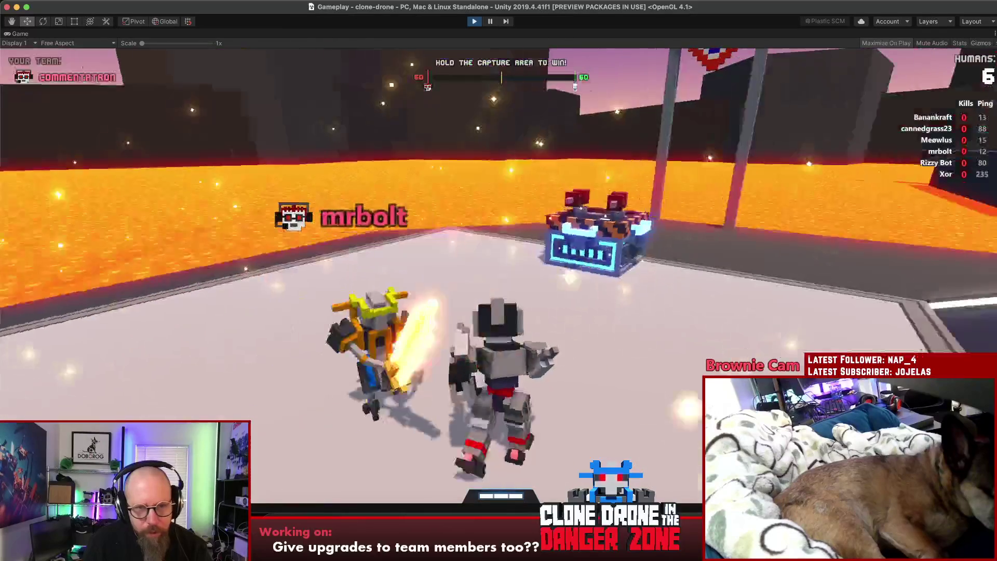
key("w")
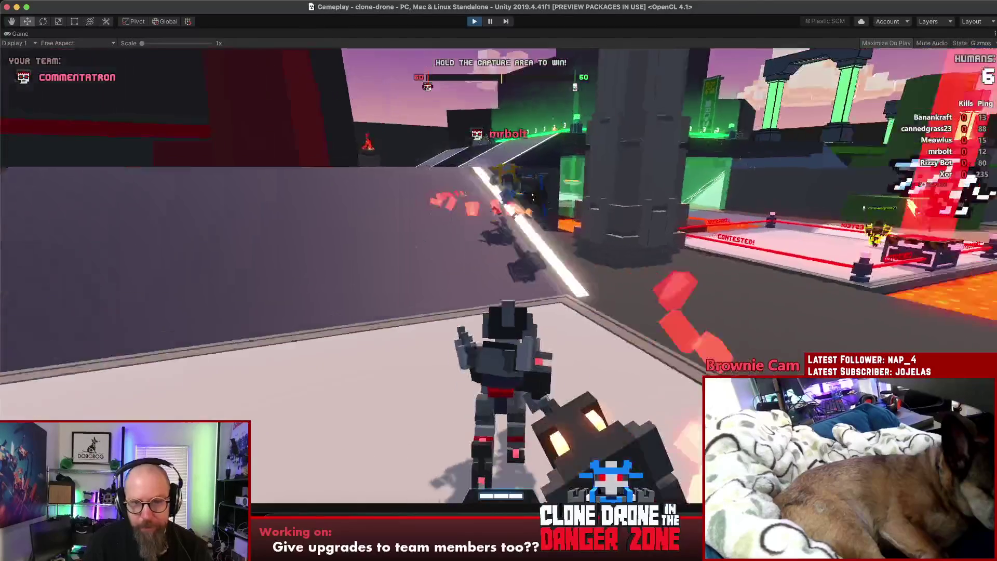
key("w")
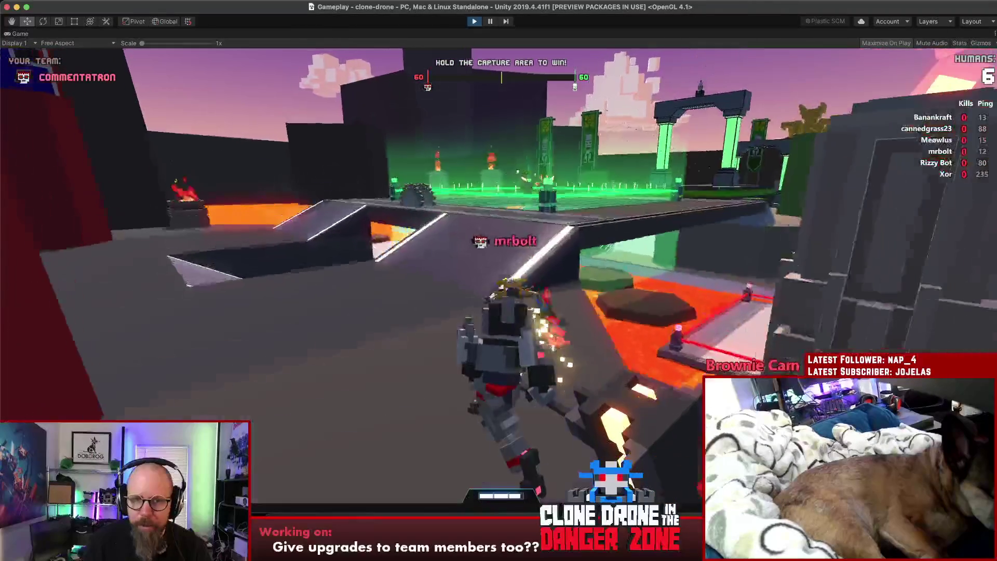
key("w")
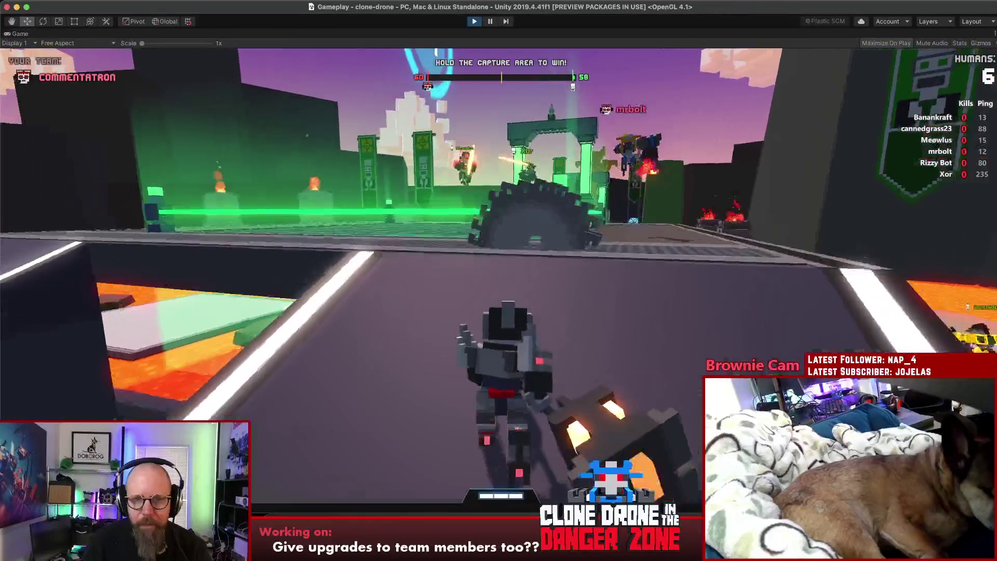
key("w")
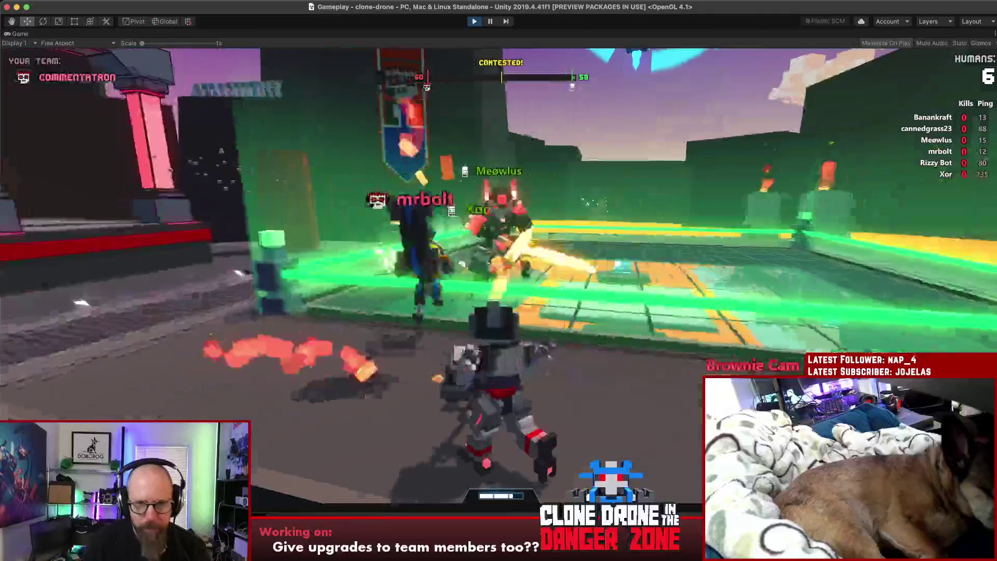
key("w")
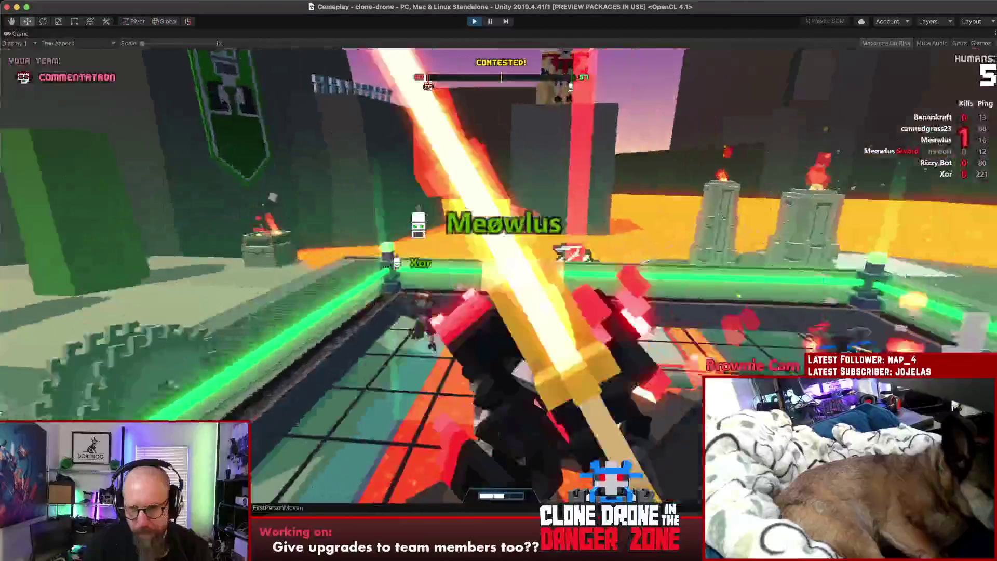
key("w")
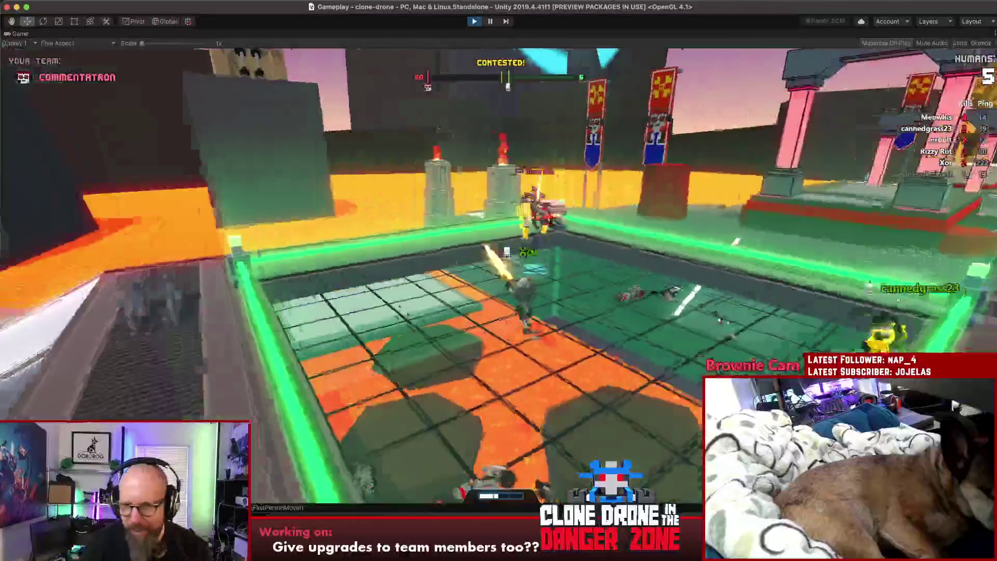
- Switch to the hammer weapon and fight on until the round ends
key("3")
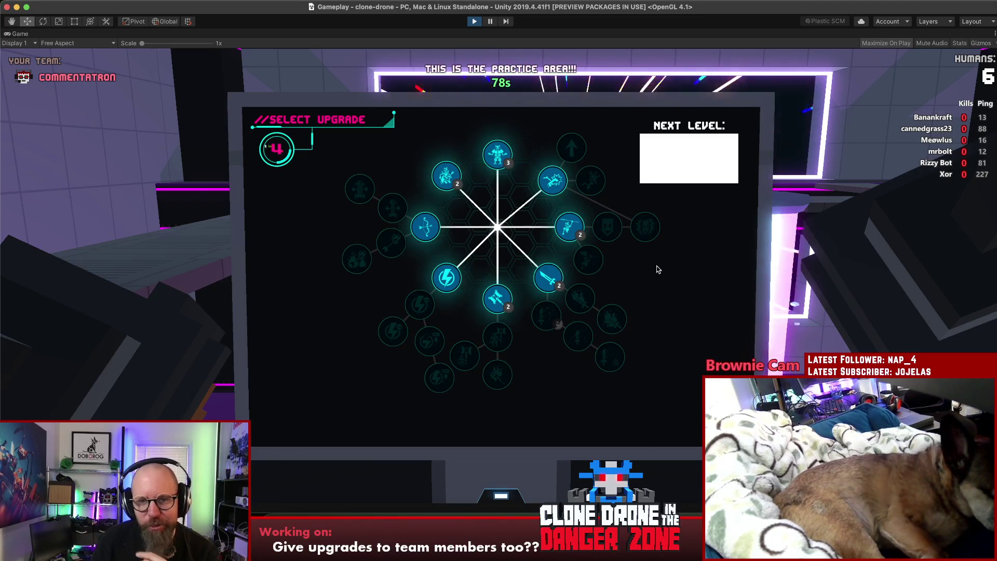
- Take Energy Capacity I, then resume moving and swinging the sword through the arena
left_click(585, 296)
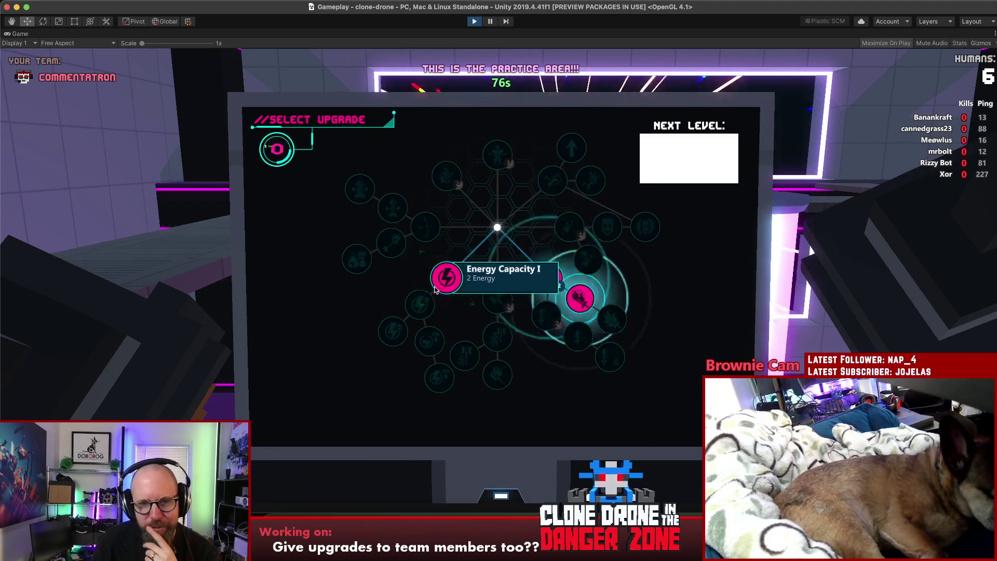
left_click(446, 278)
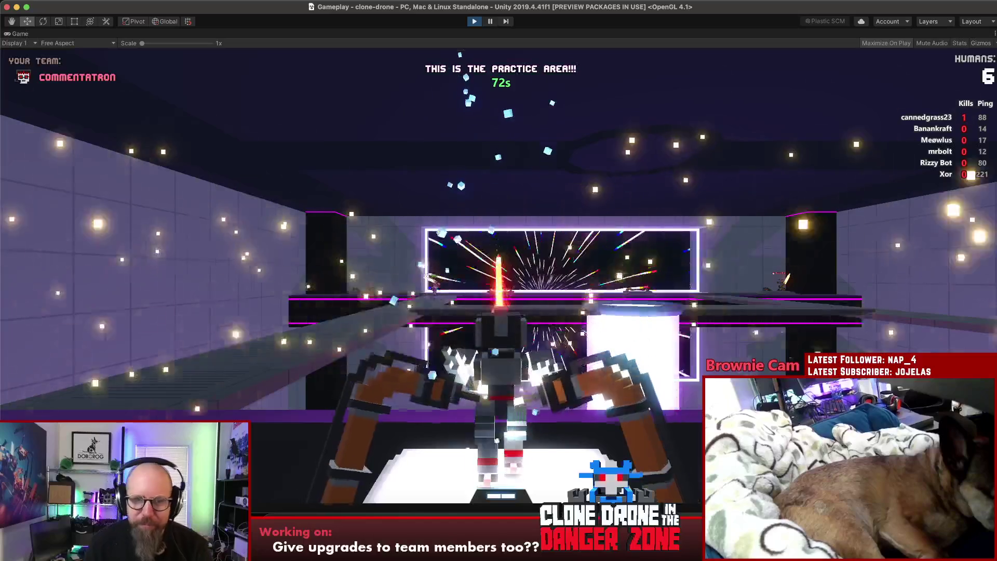
key("w")
key("w")
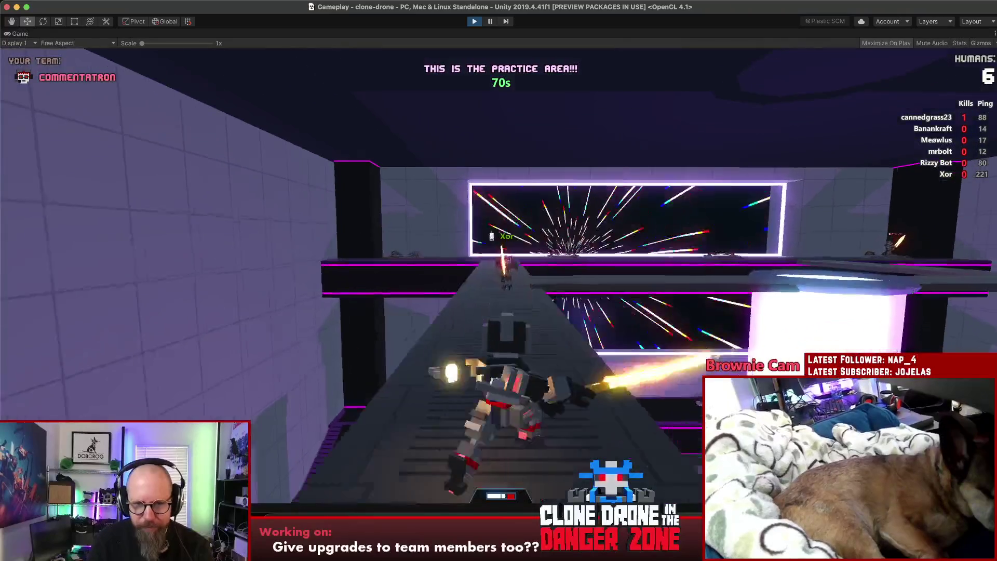
key("w")
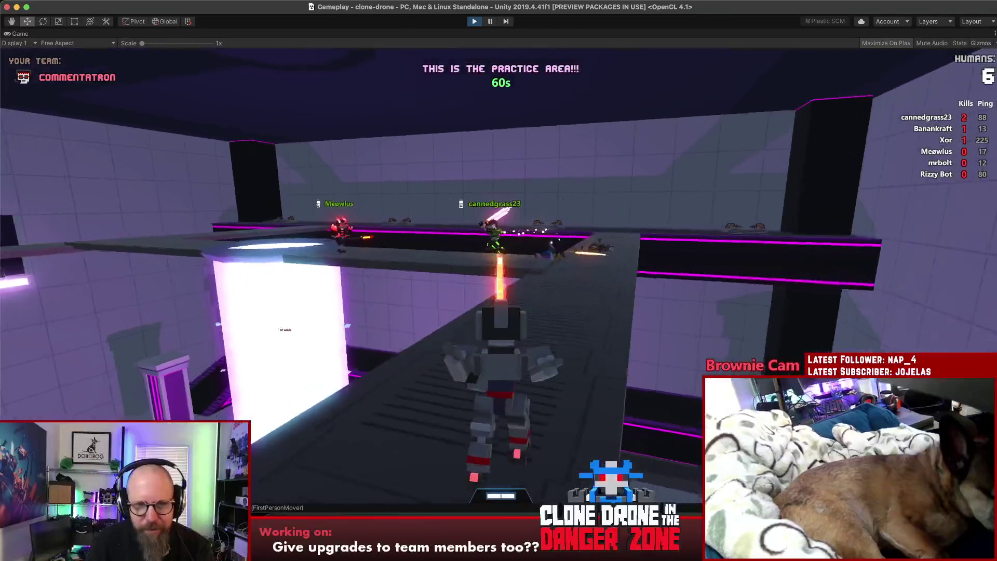
- Send the Well Done emote from the emote wheel
key("alt")
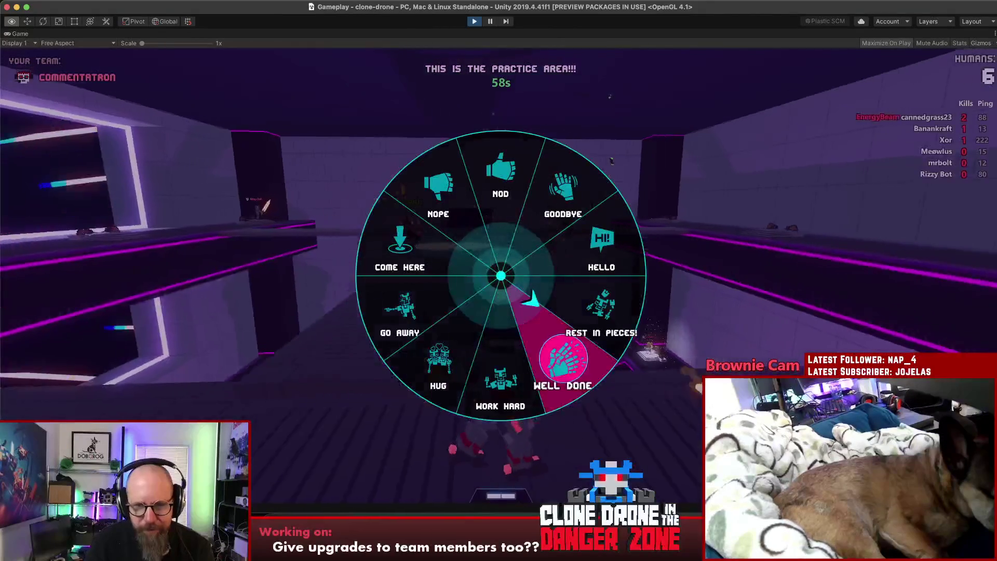
key("alt")
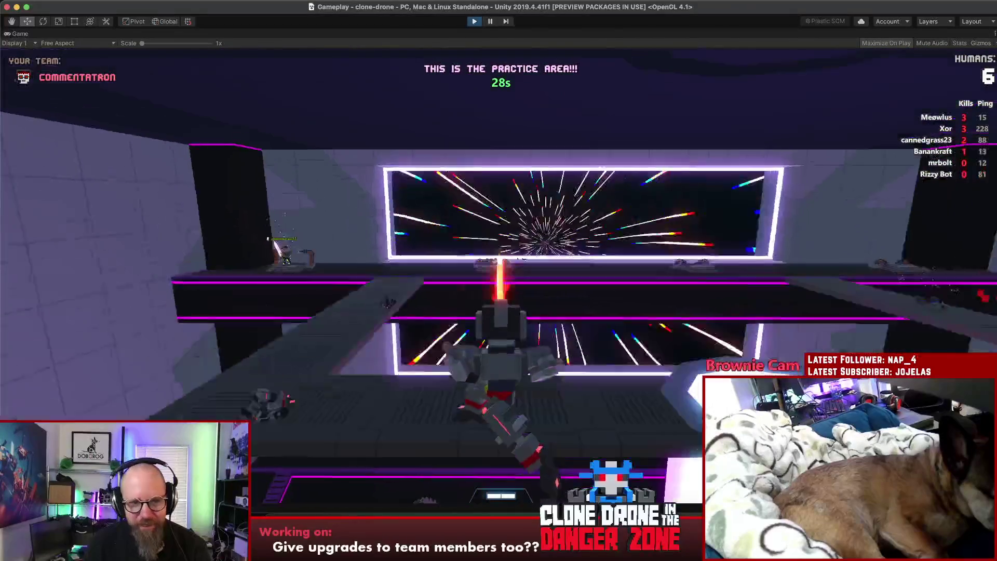
- Cross the arena past Meowlus and step onto the green capture area to contest it
key("t")
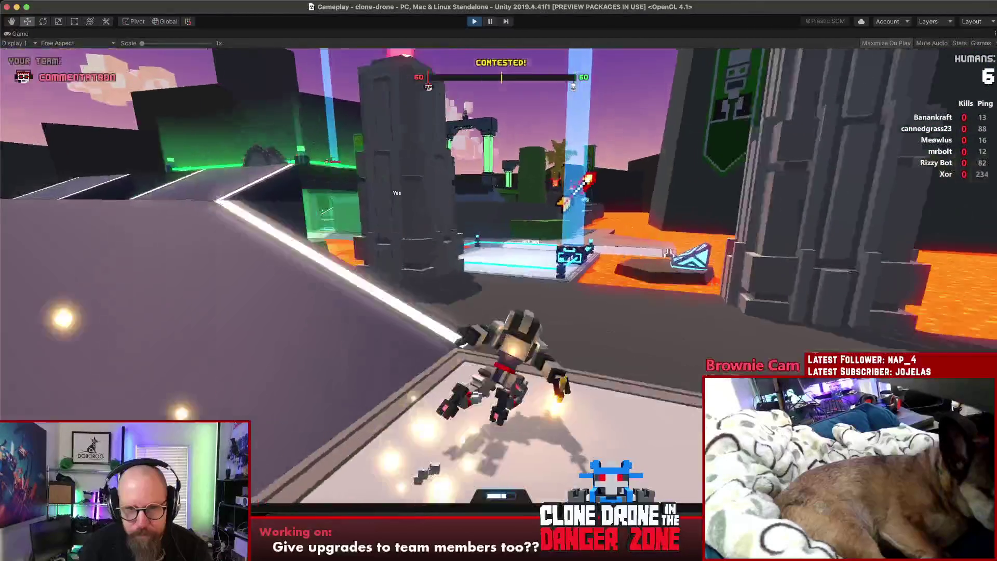
key("w")
key("w")
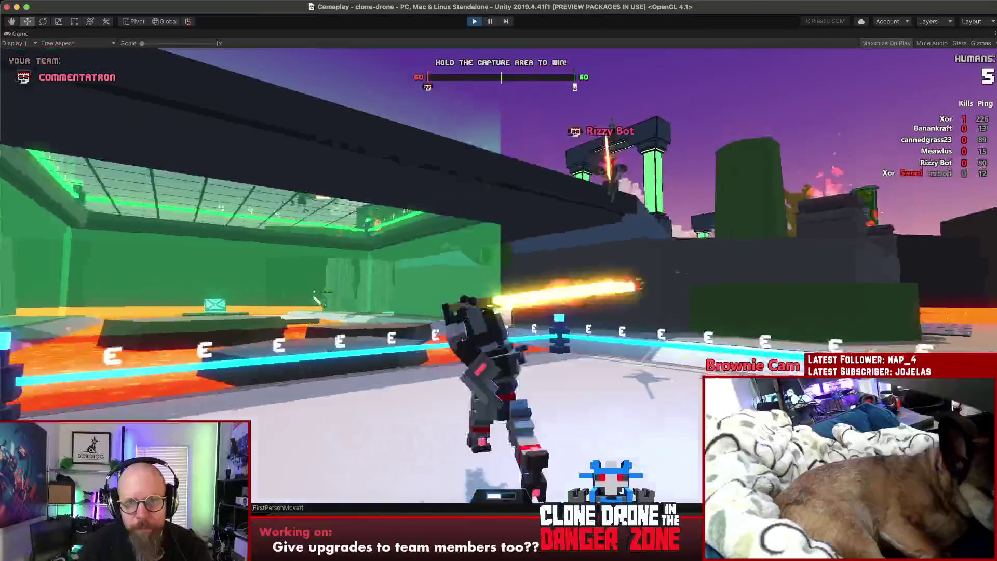
key("w")
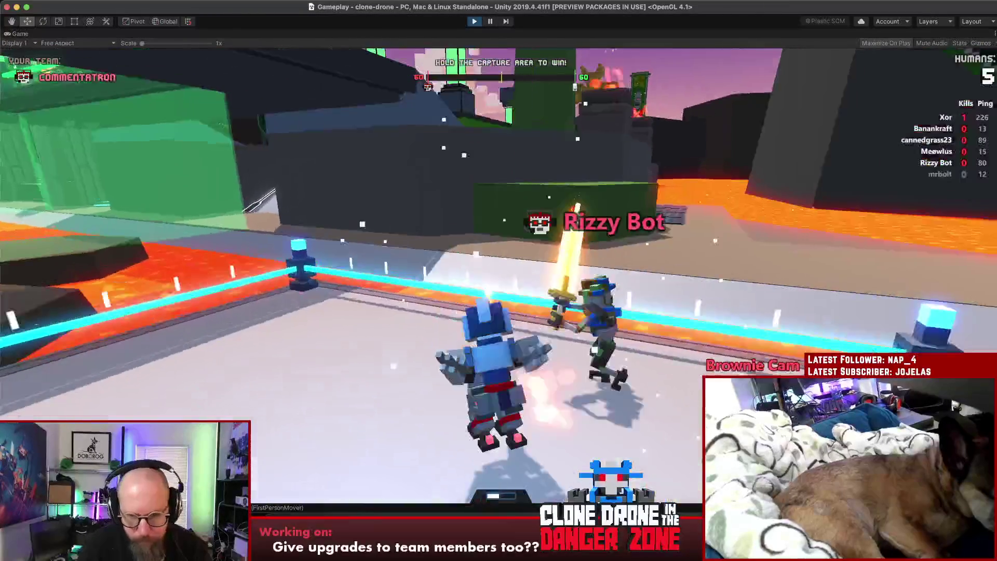
key("w")
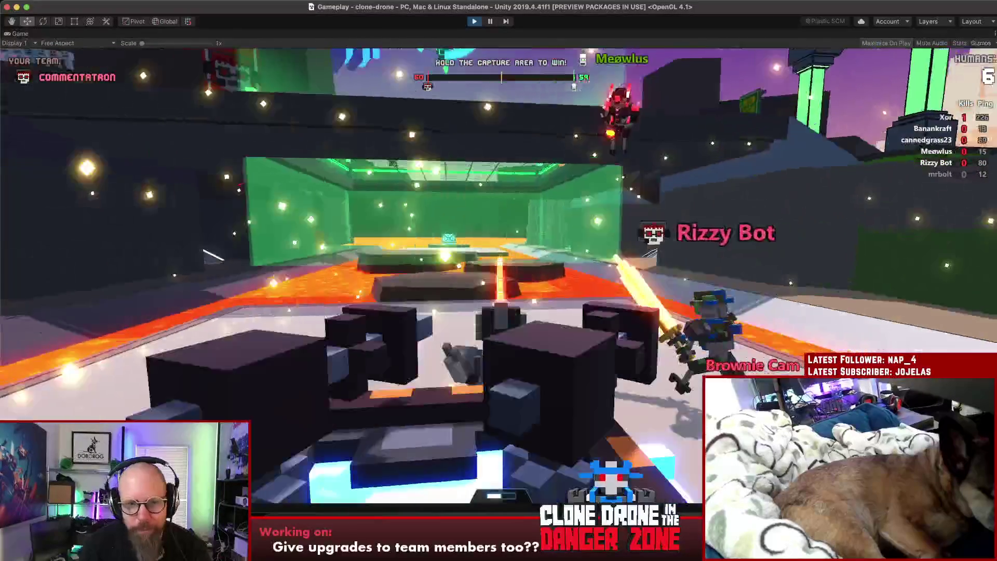
key("w")
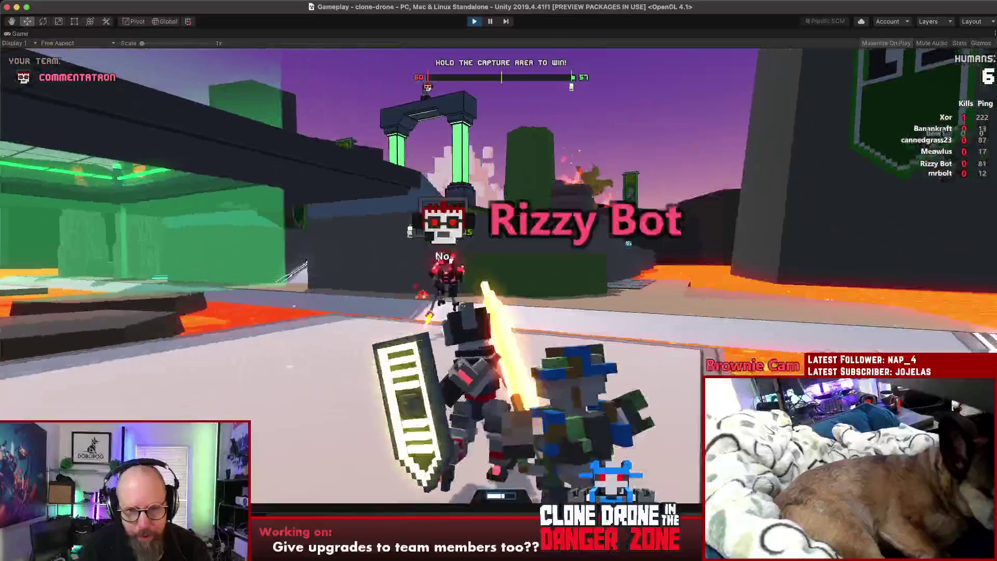
key("w")
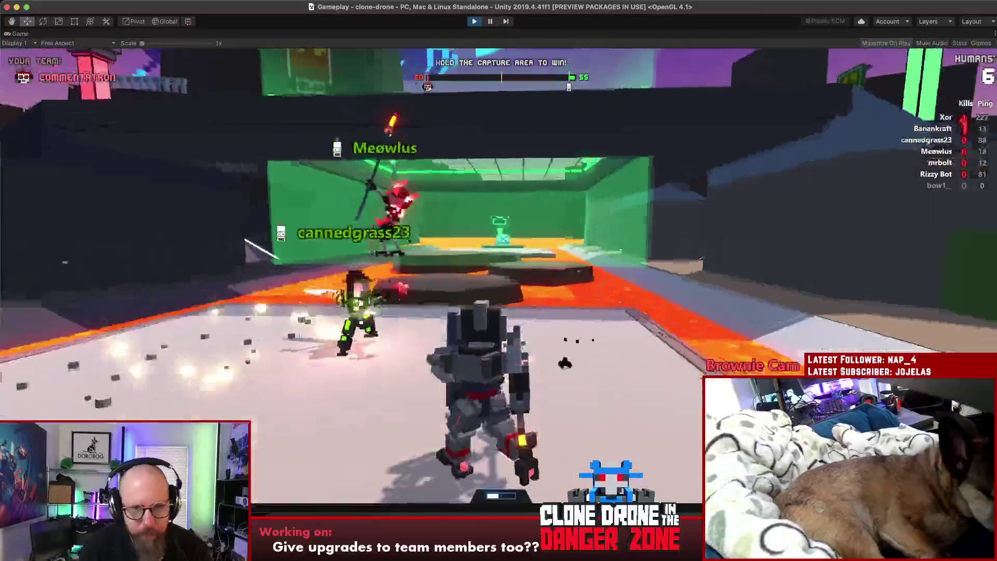
key("w")
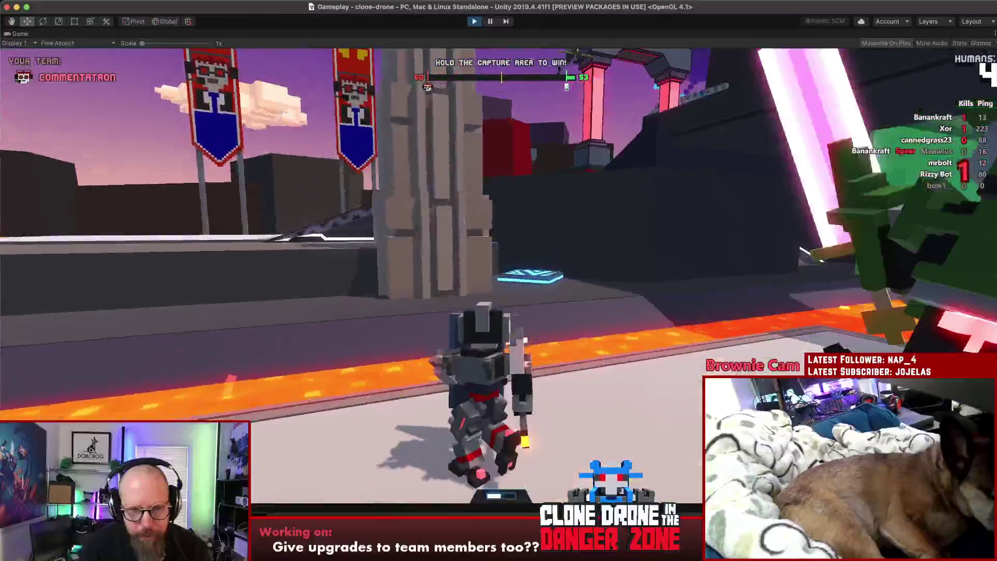
key("w")
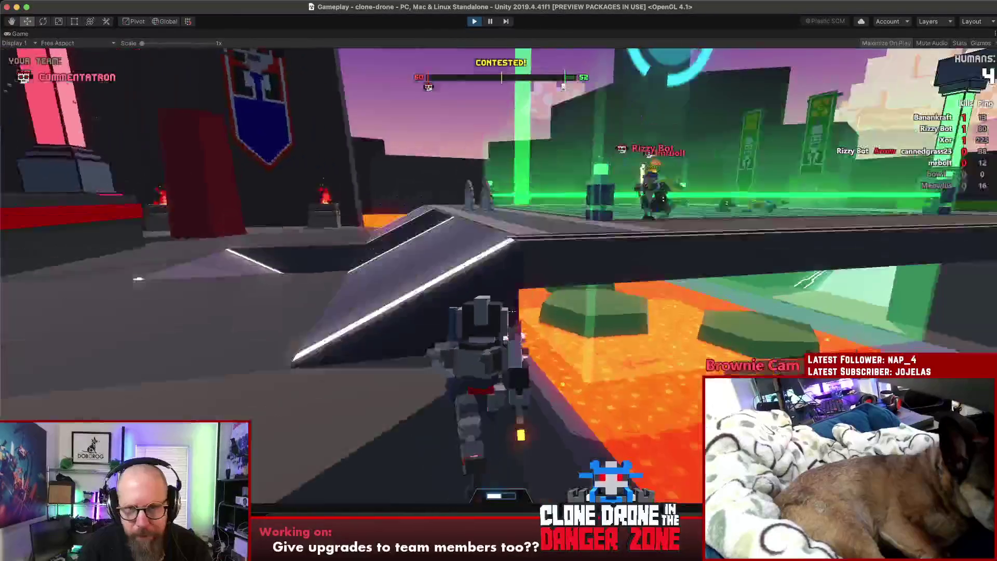
- Fight Rizzy Bot and Xor across the capture arena with fiery sword swings
key("w")
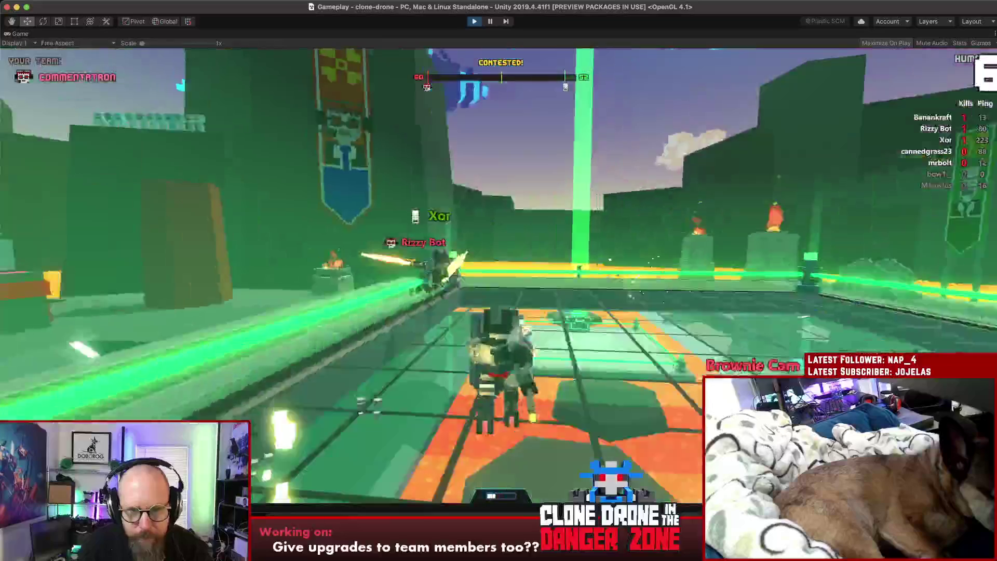
key("w")
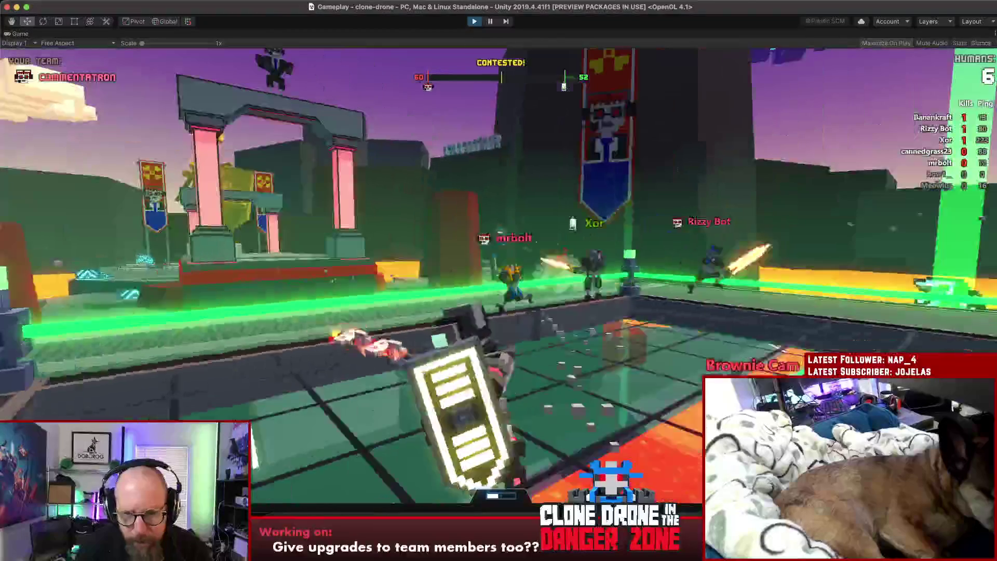
key("w")
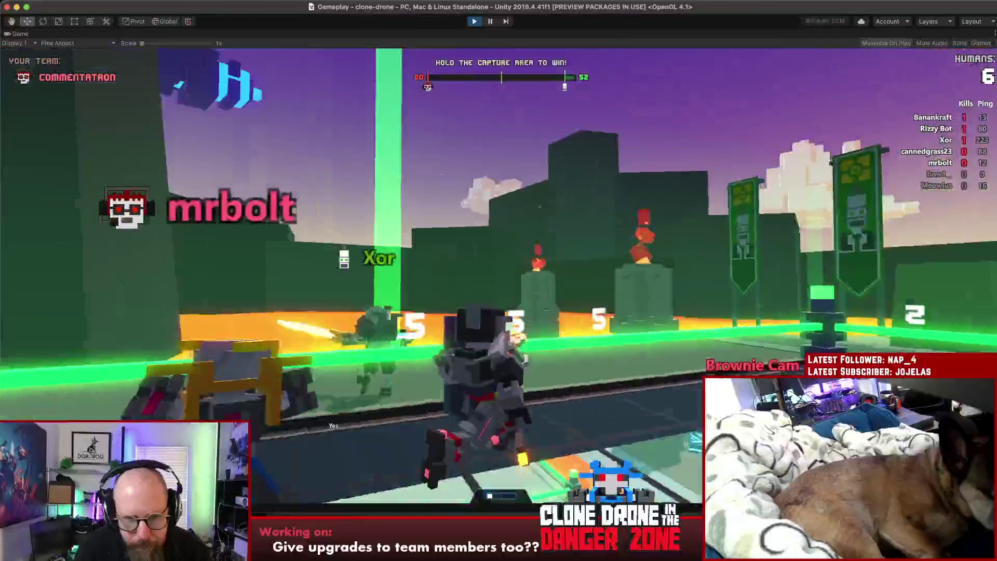
key("w")
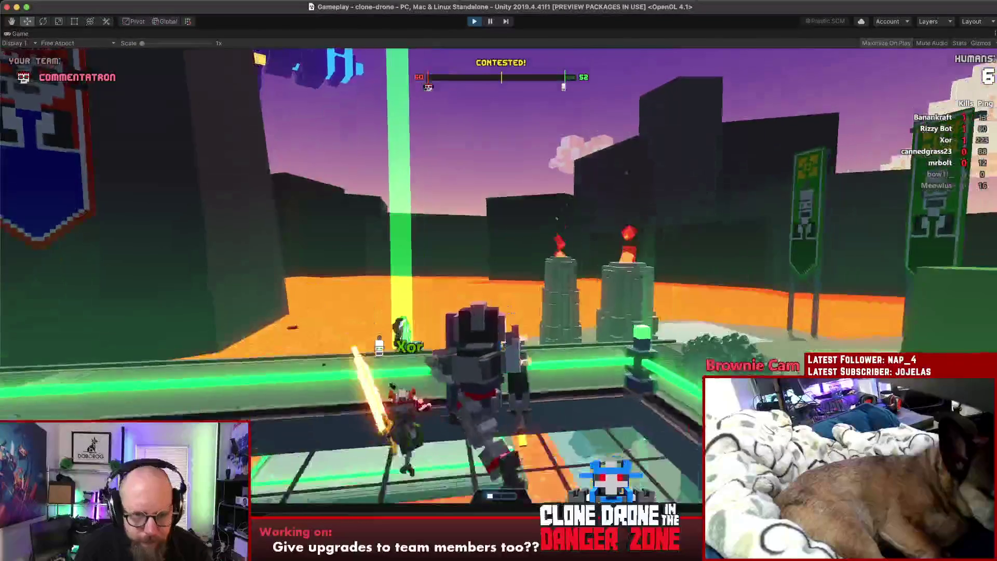
key("w")
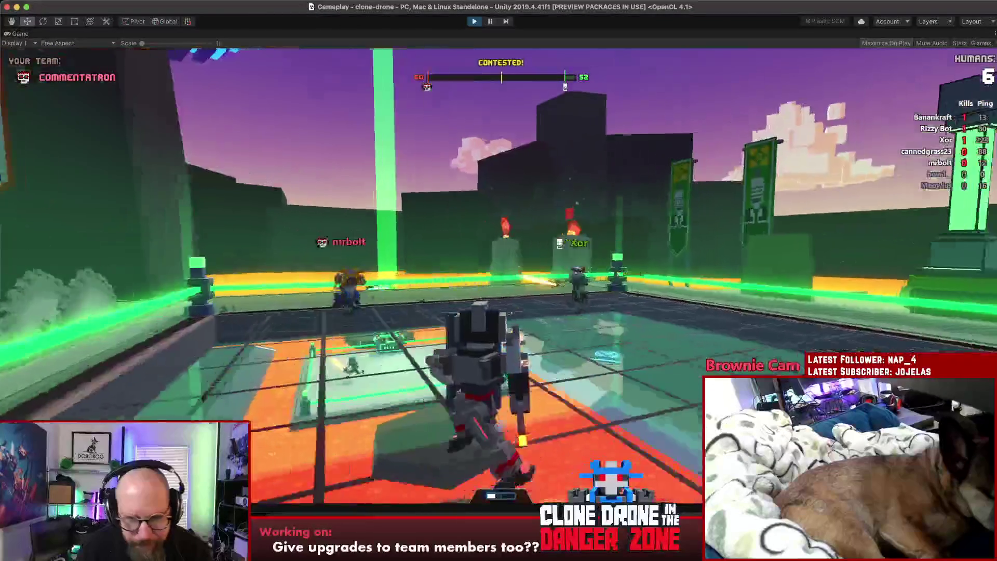
key("w")
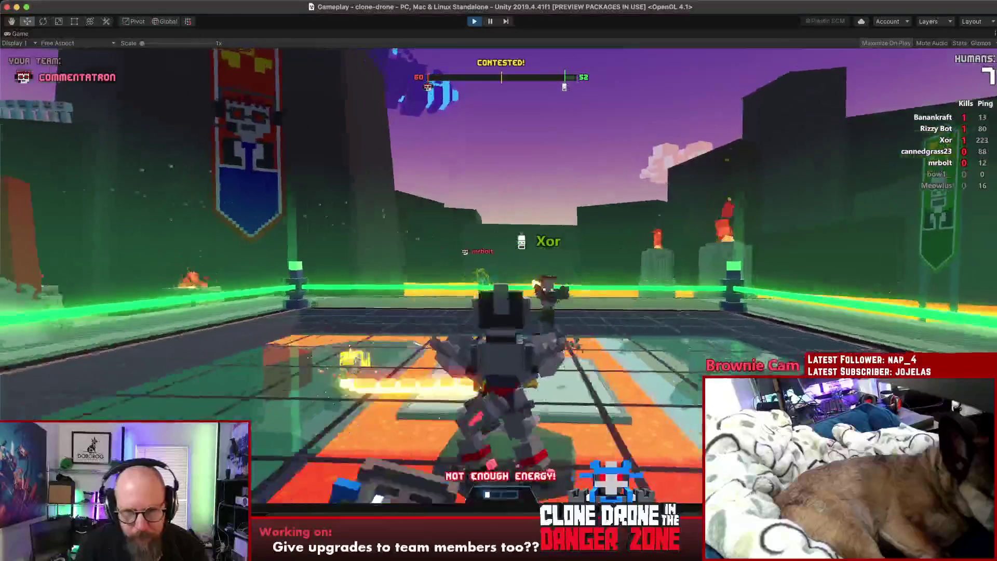
key("w")
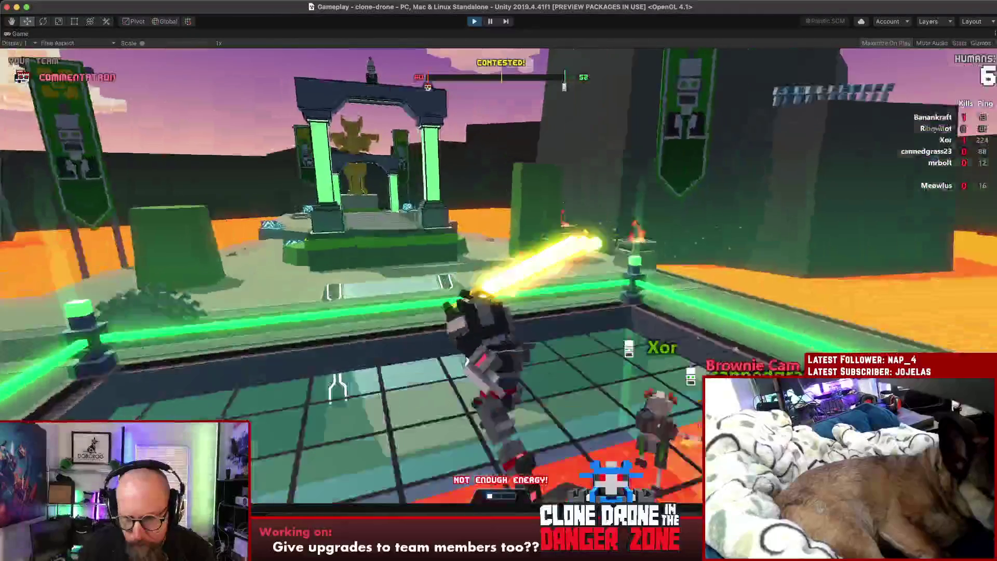
key("w")
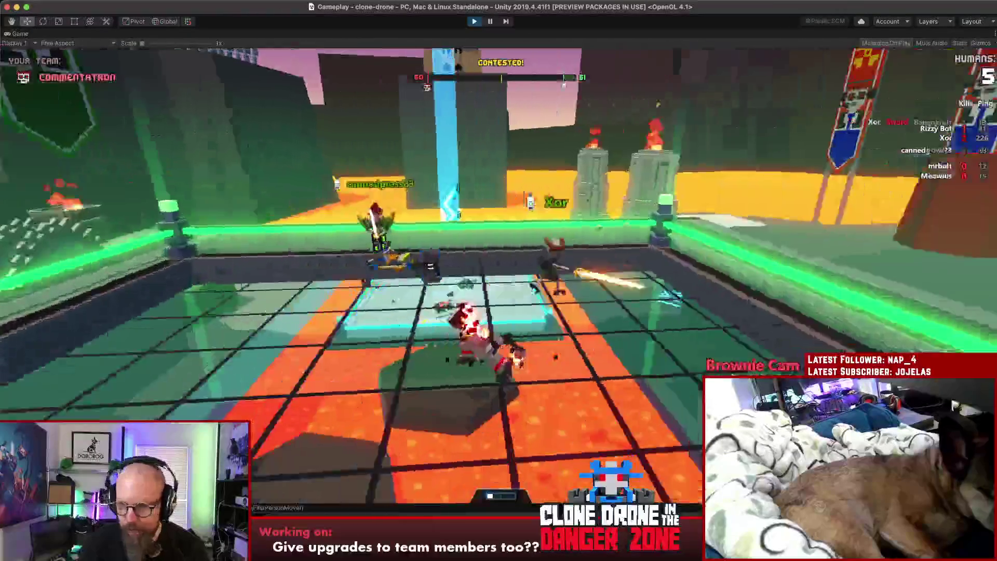
key("w")
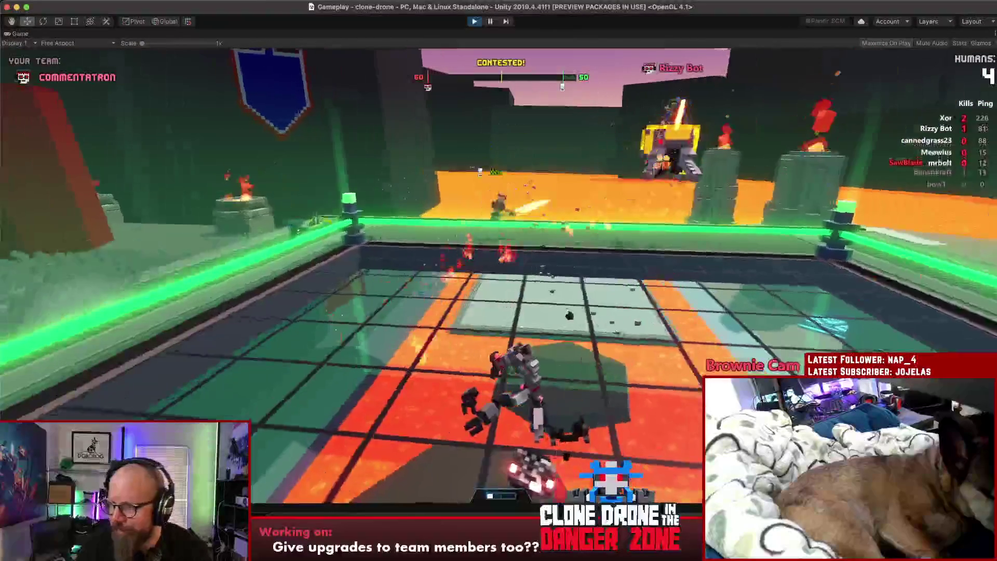
key("w")
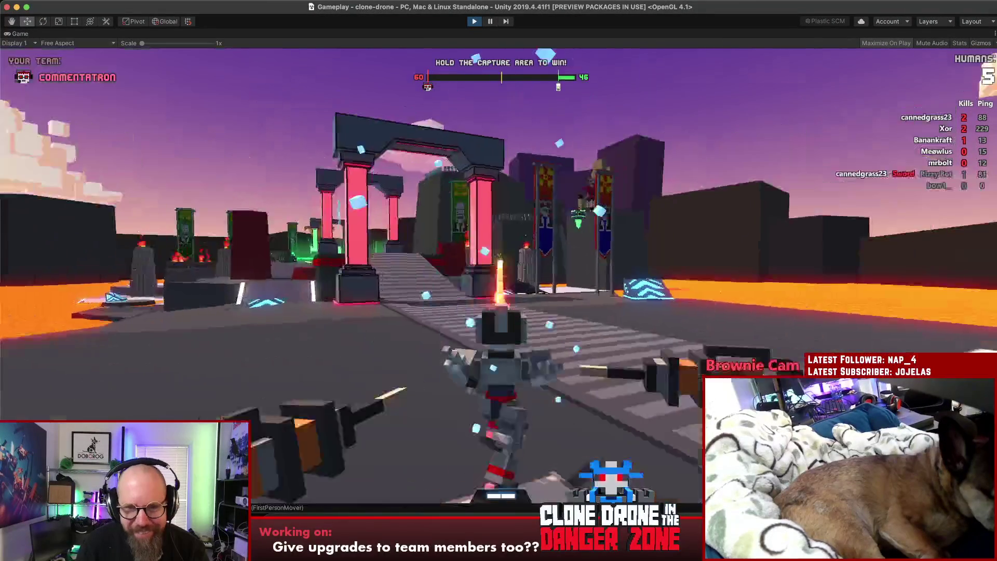
- Attack mrbolt and circle the capture ring, trying a special attack near Meowlus
key("w")
key("w")
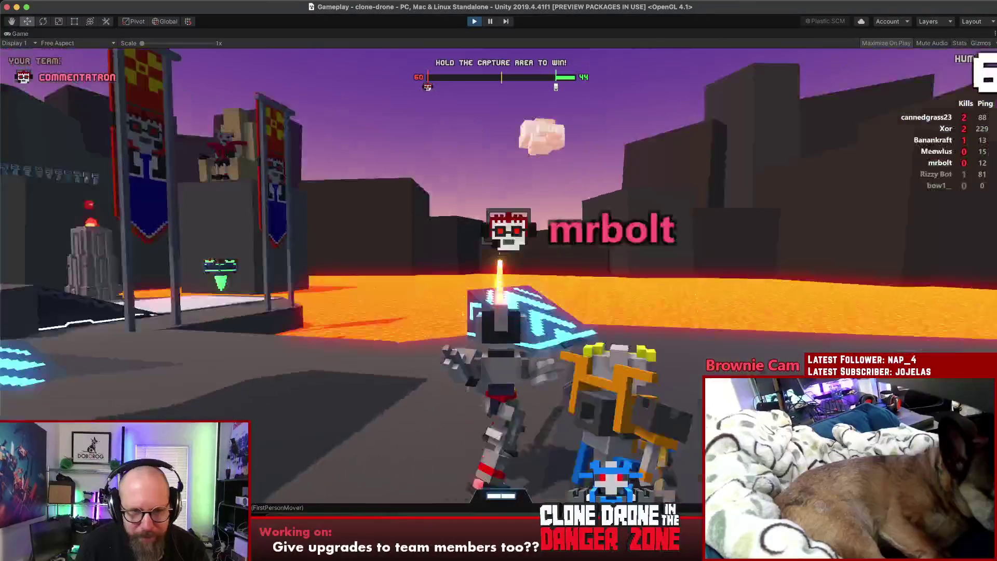
key("w")
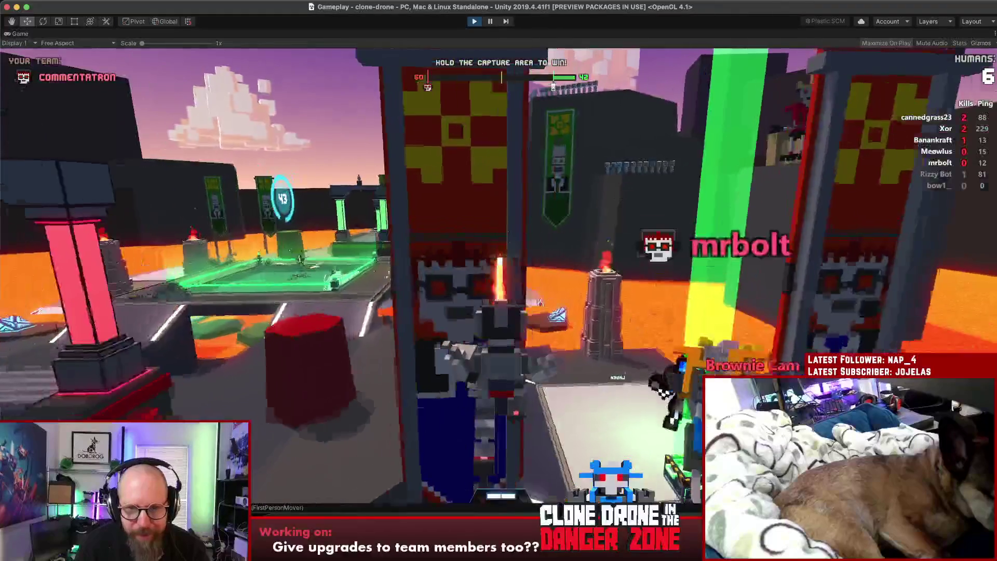
key("w")
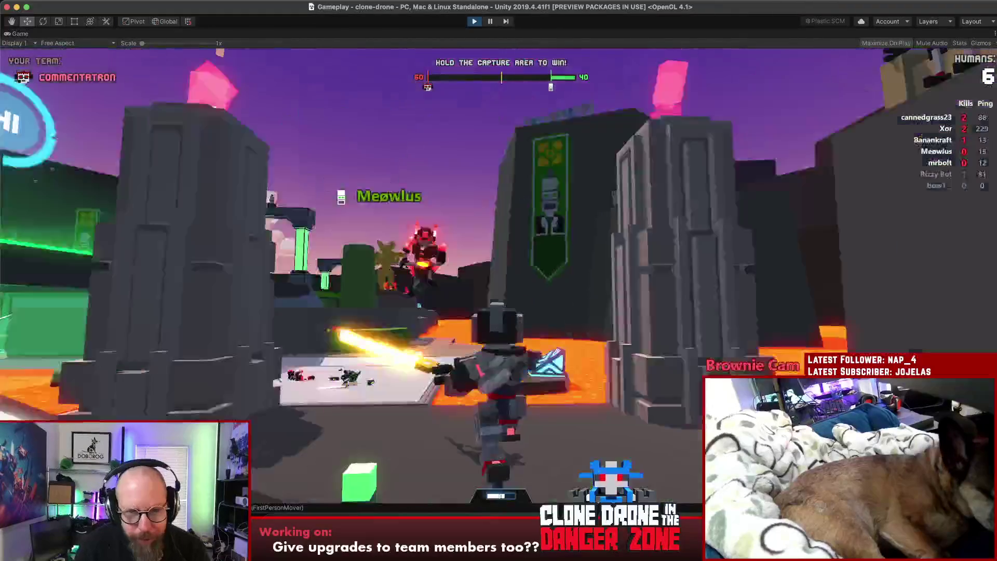
key("w")
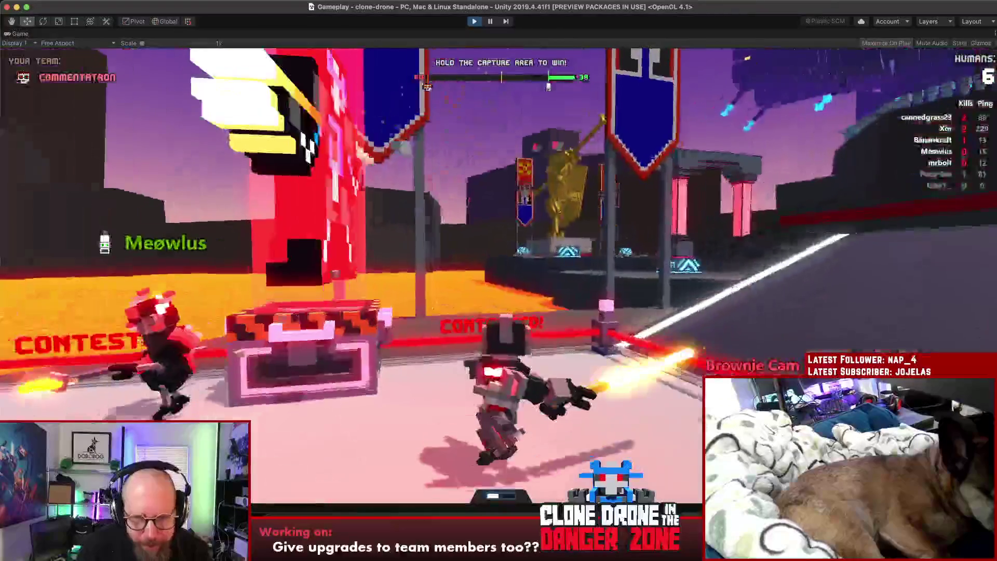
key("w")
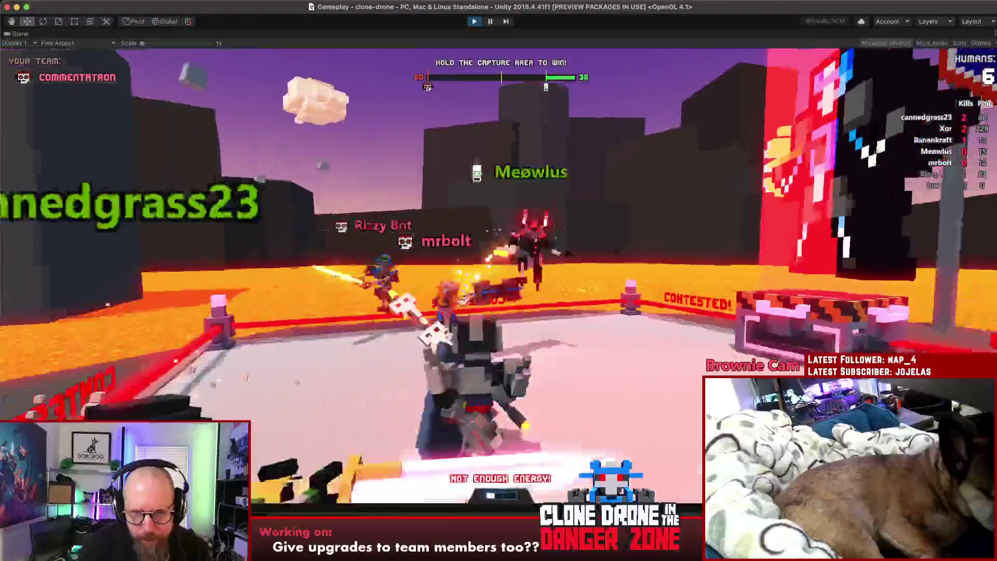
key("w")
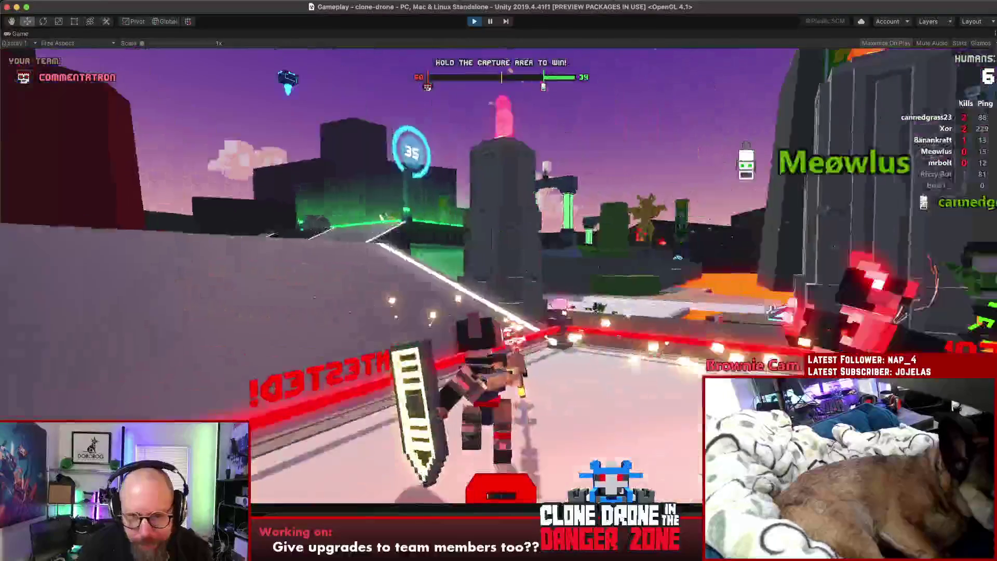
key("w")
key("w")
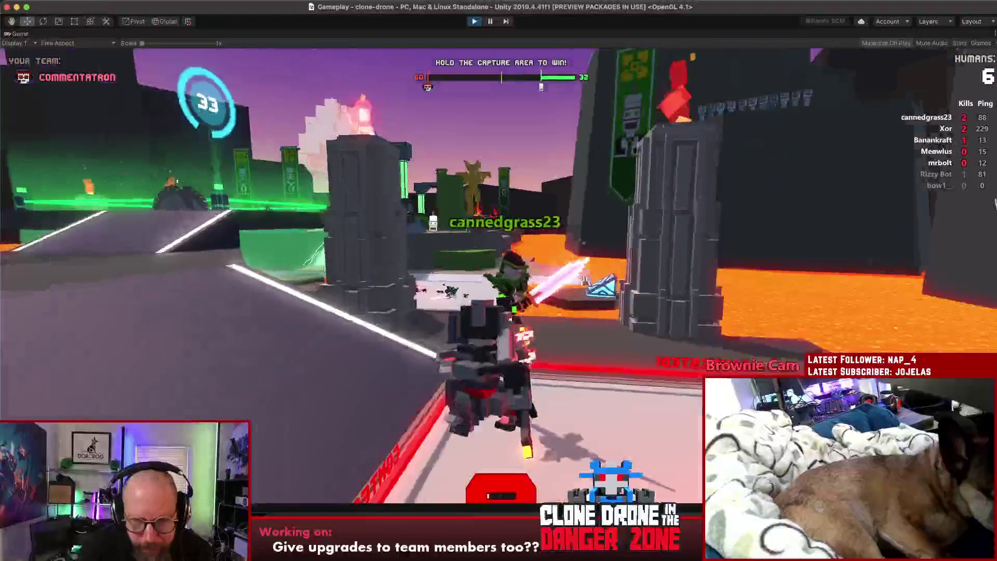
- Raise the shield, swing the flaming sword, and reposition toward the dark pillar
key("w")
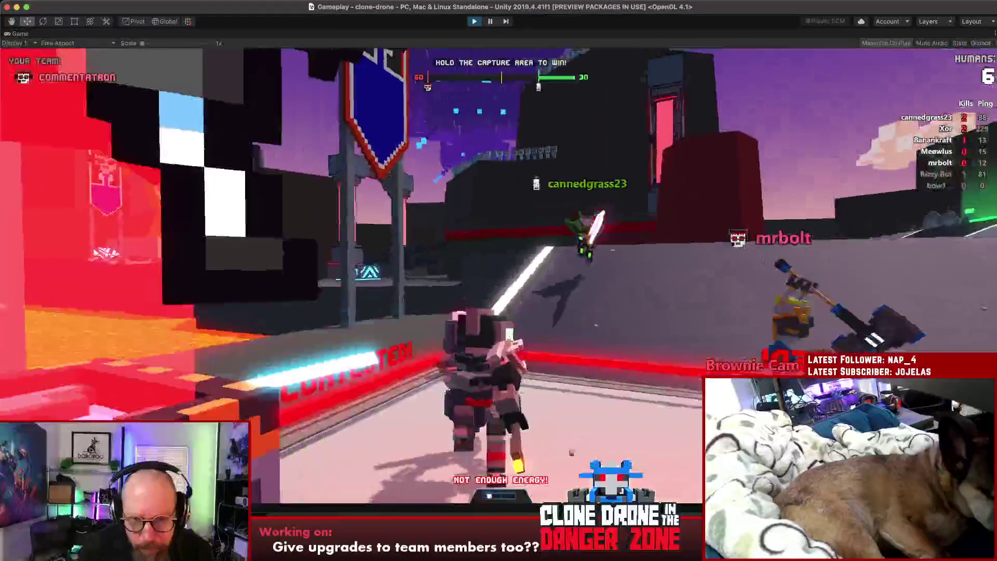
key("w")
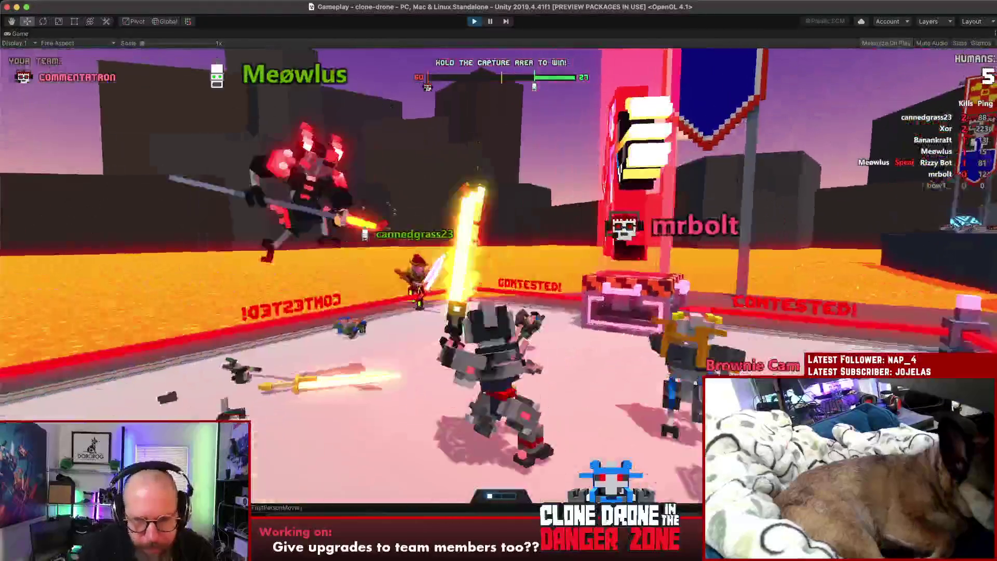
left_click(498, 280)
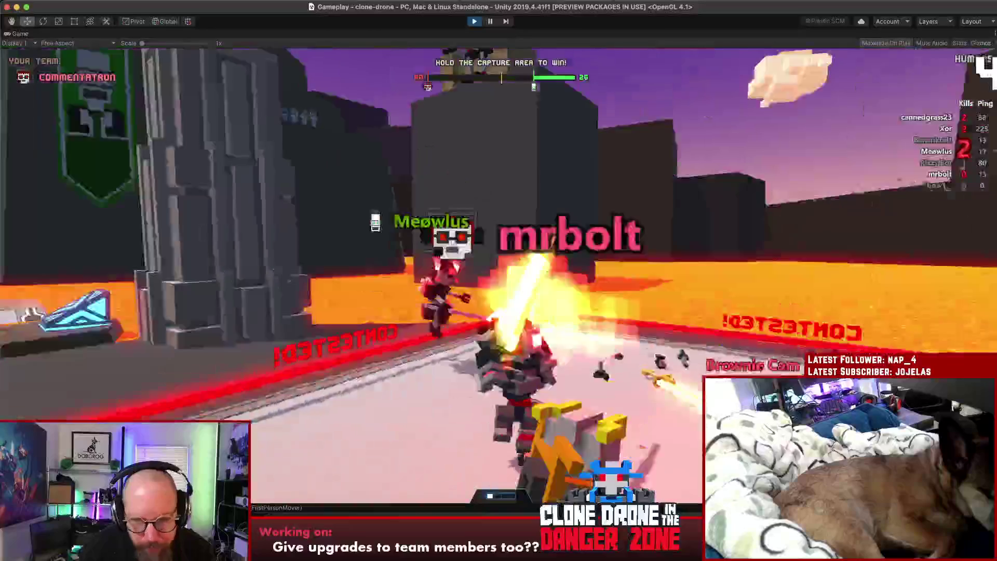
key("w")
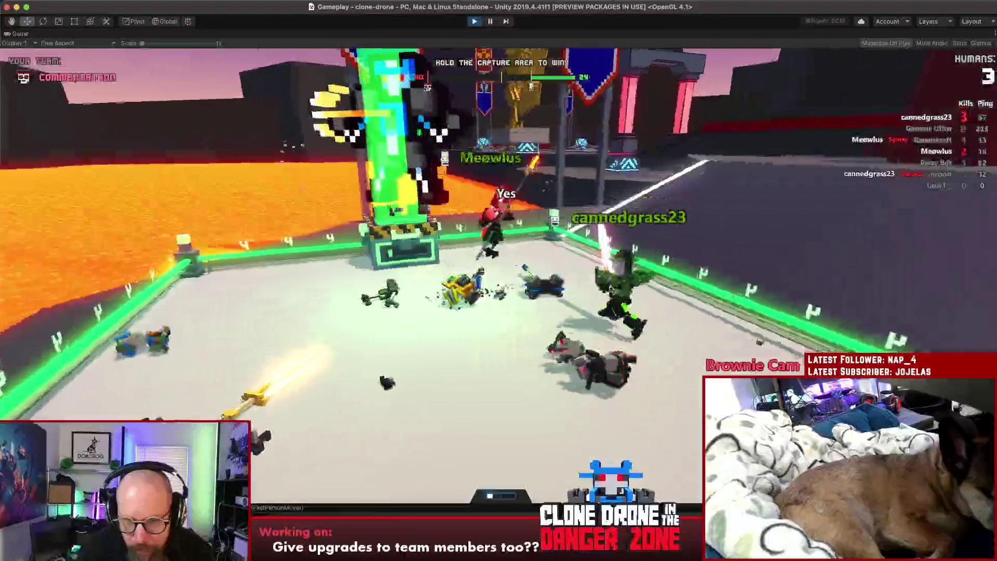
key("a")
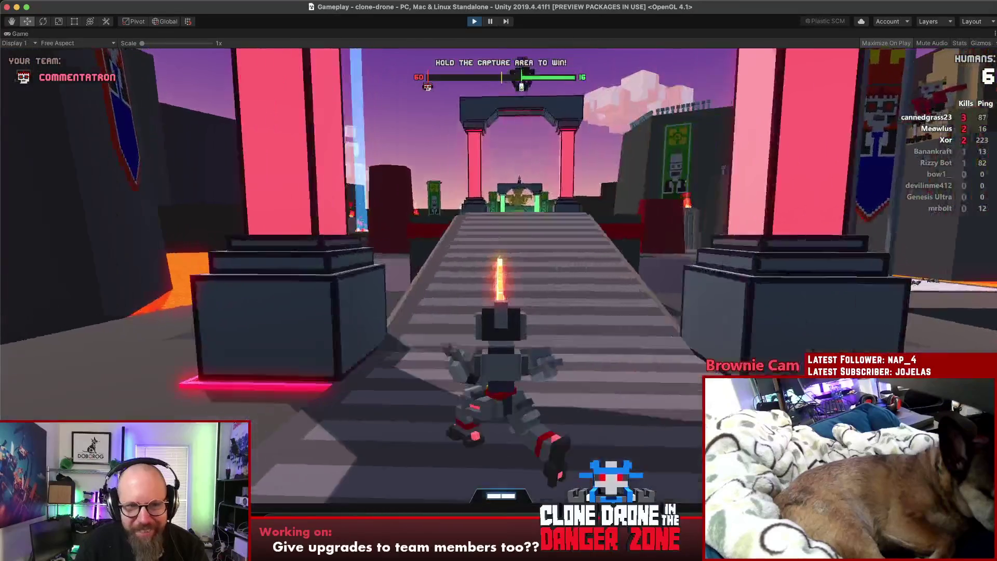
key("w")
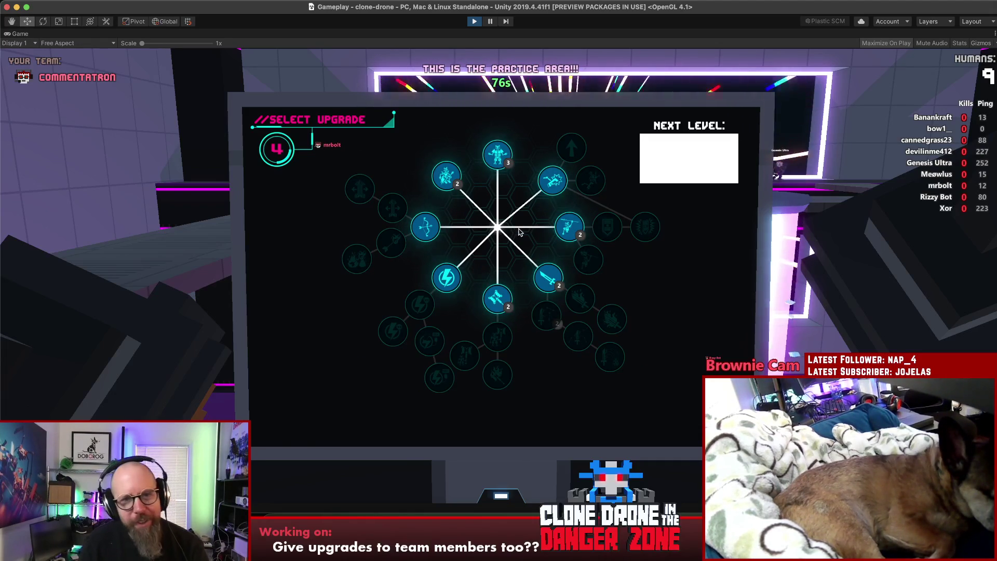
- Buy the hammer upgrade, check the scoreboard, and reveal the friend invite code in the pause menu
left_click(496, 298)
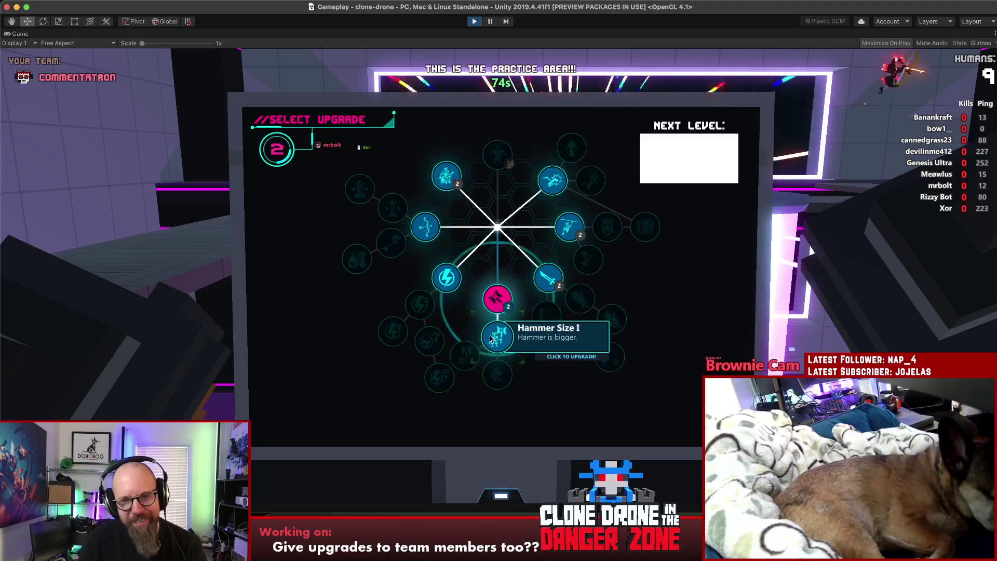
left_click(491, 339)
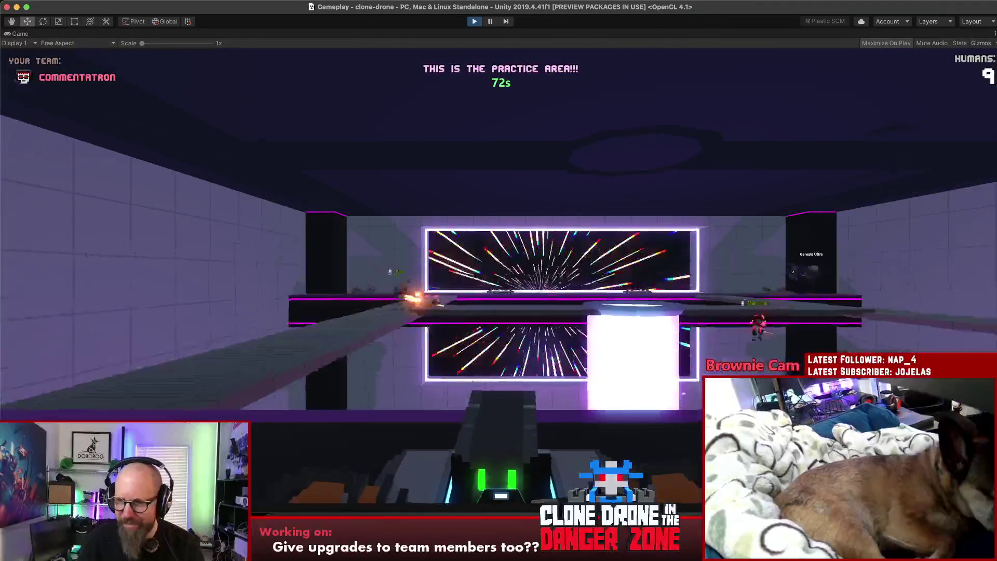
key("Tab")
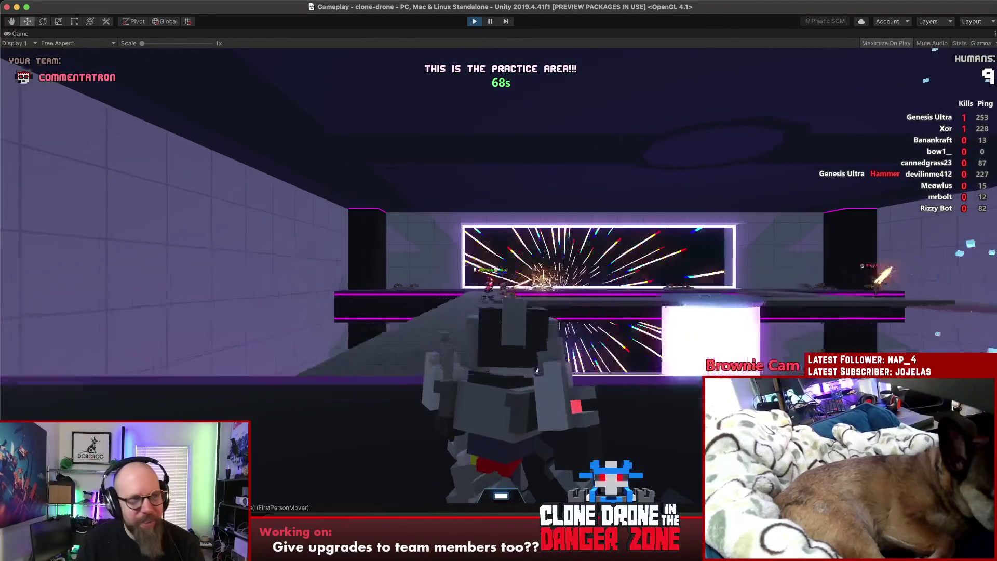
key("Escape")
left_click(36, 76)
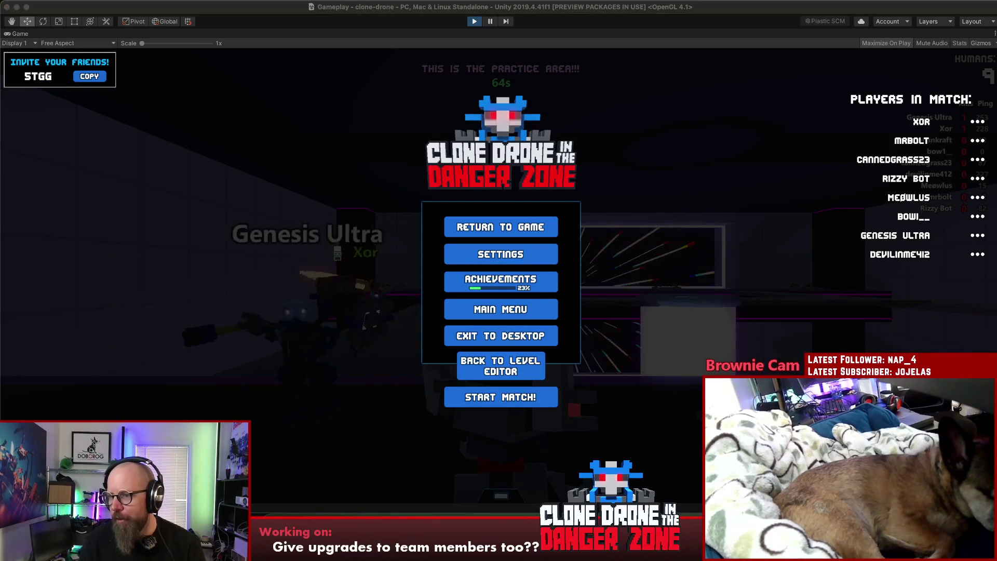
- Resume play, then open Settings > Multiplayer > Emote Settings from the pause menu
key("Escape")
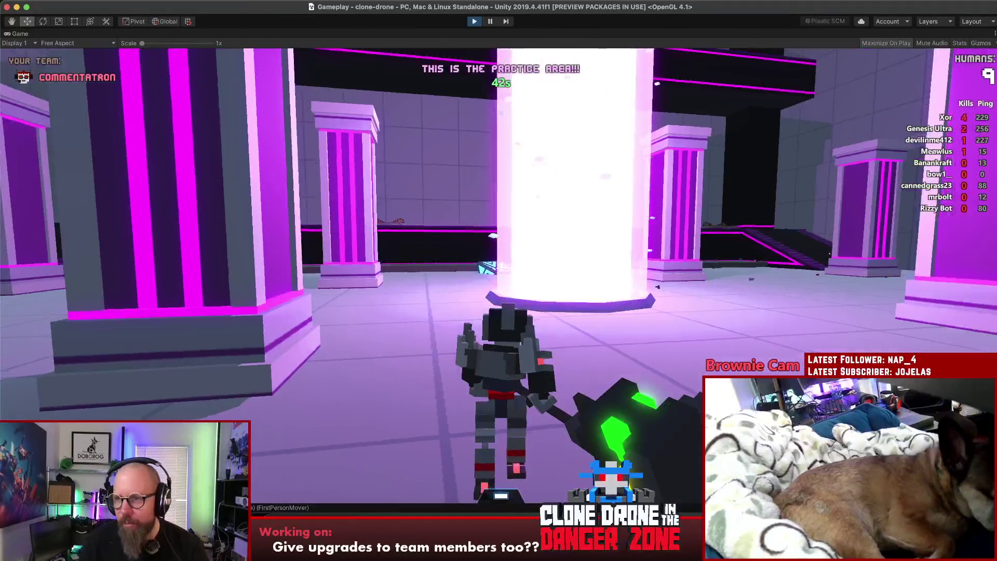
key("Escape")
left_click(500, 262)
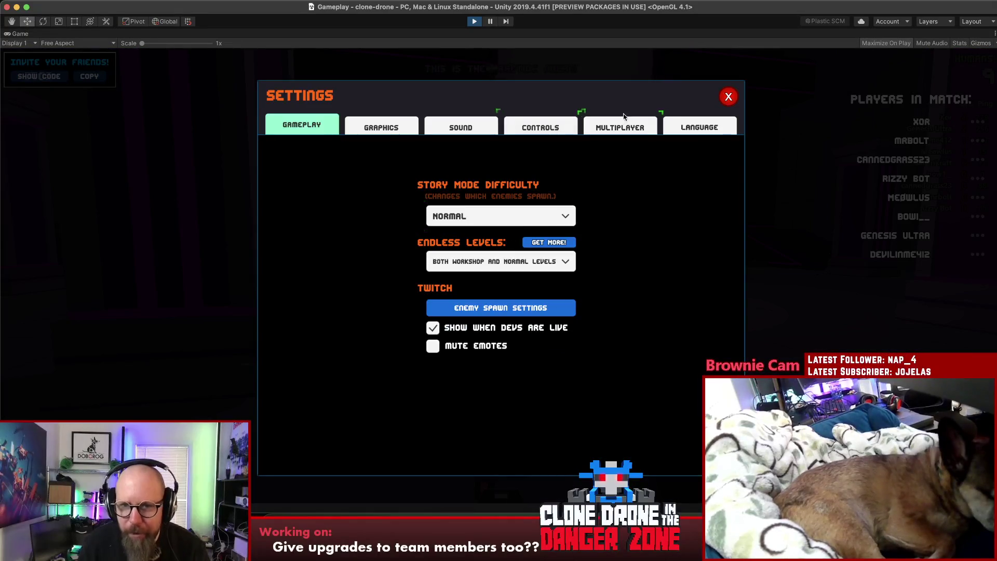
left_click(617, 125)
left_click(523, 246)
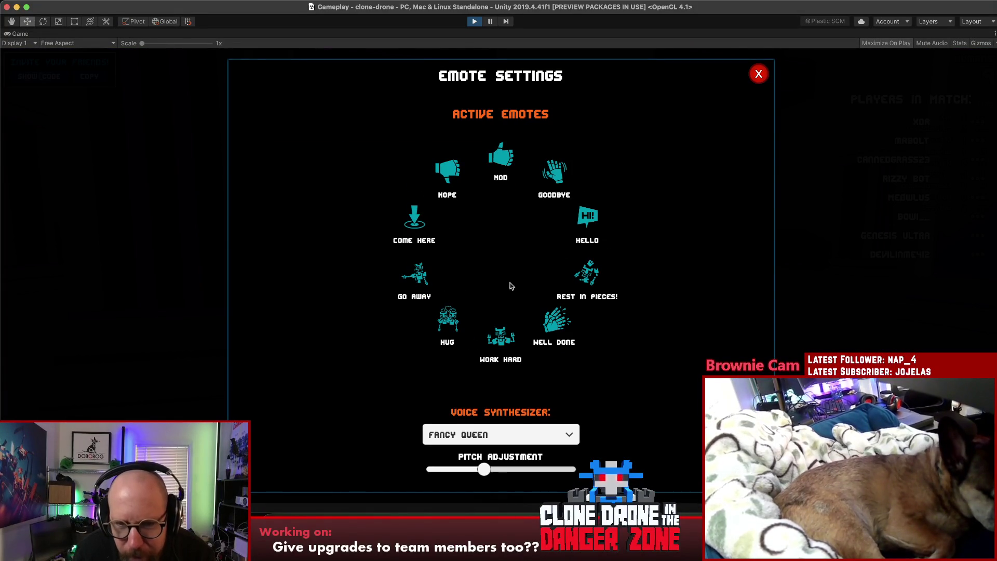
- Replace Rest In Pieces with You Underestimate My Power and Work Hard with Kick Dance, then close the settings
left_click(587, 274)
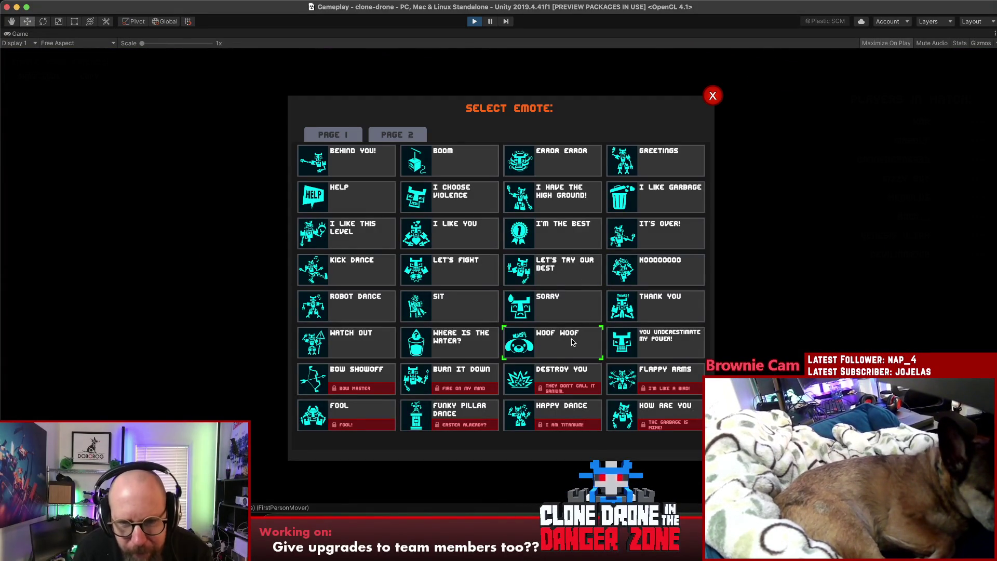
left_click(652, 346)
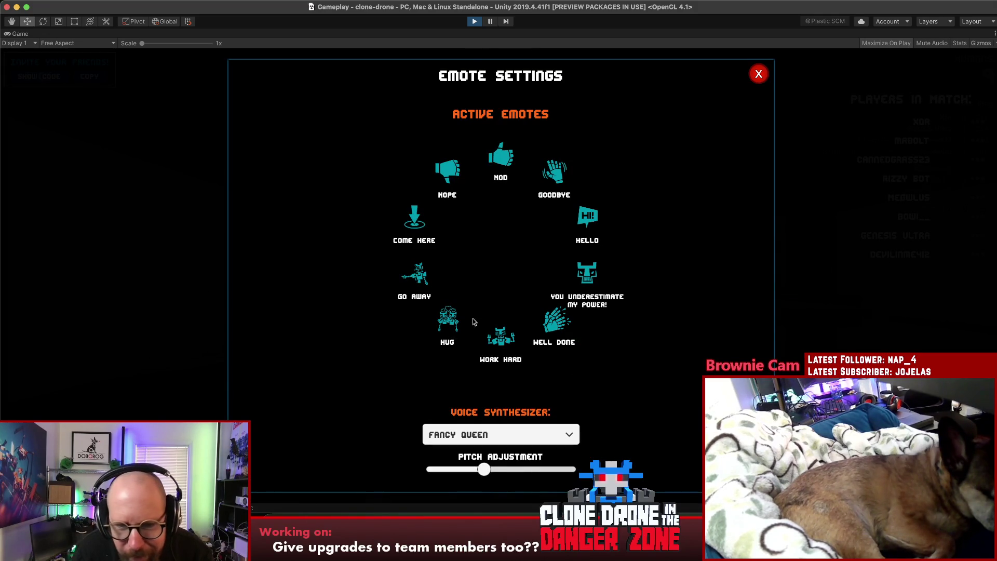
left_click(506, 364)
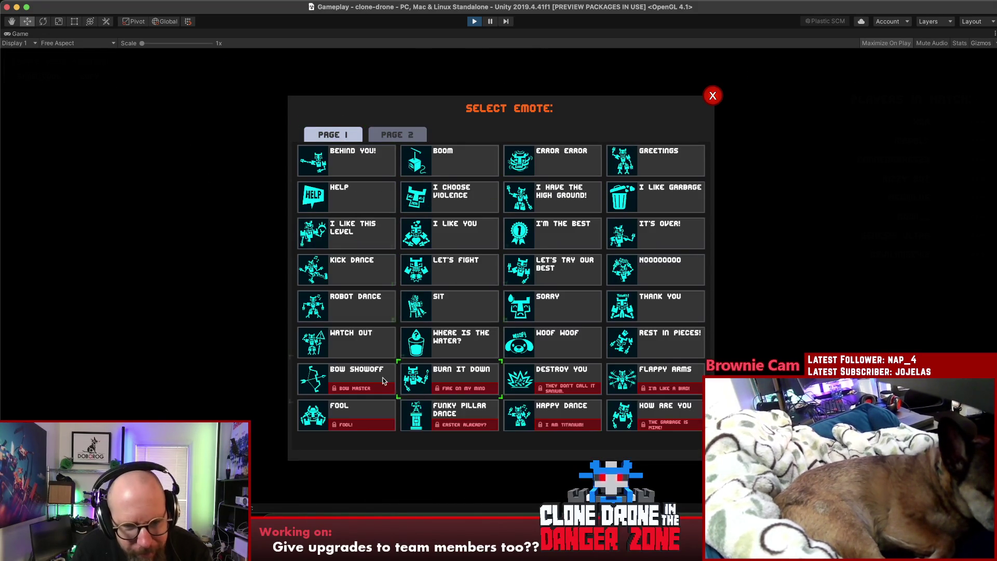
left_click(352, 276)
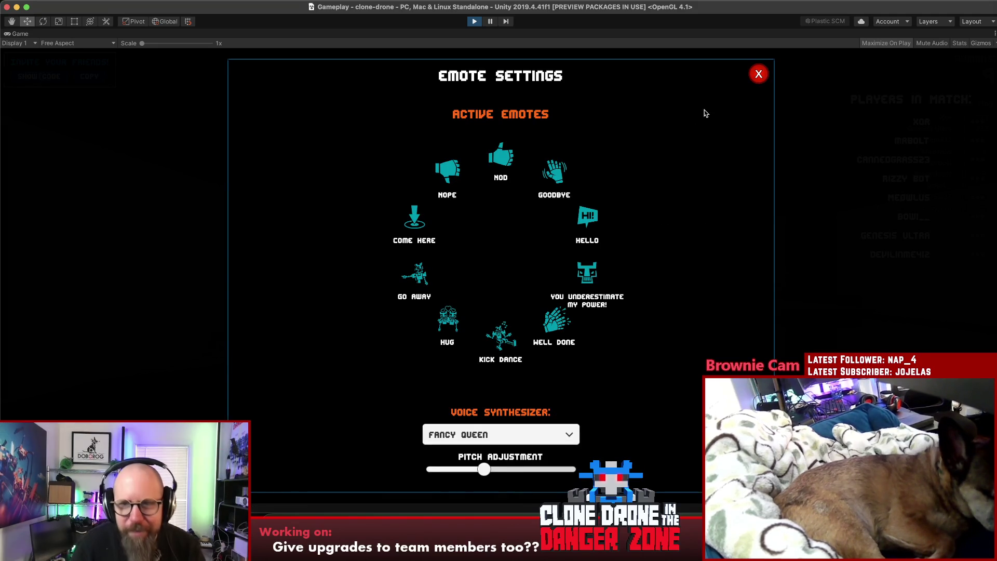
left_click(758, 73)
left_click(729, 97)
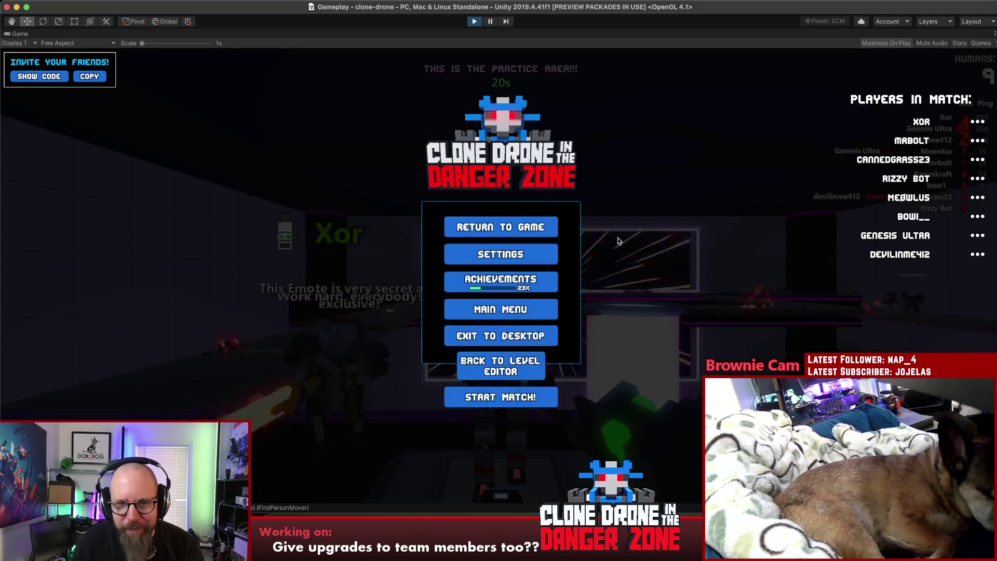
- Return to the game and perform the Kick Dance emote twice from the T emote wheel
left_click(522, 234)
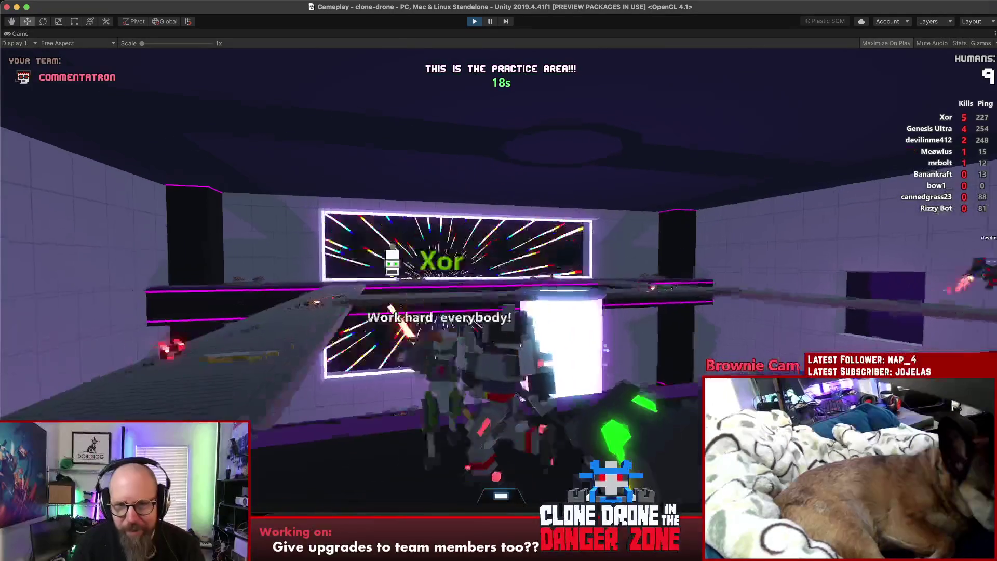
key("t")
left_click(501, 276)
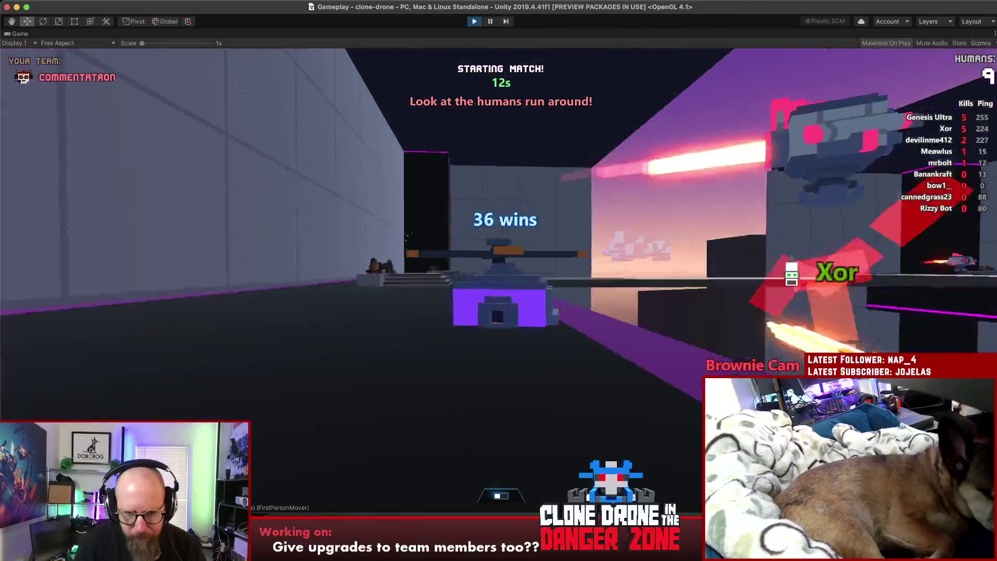
key("t")
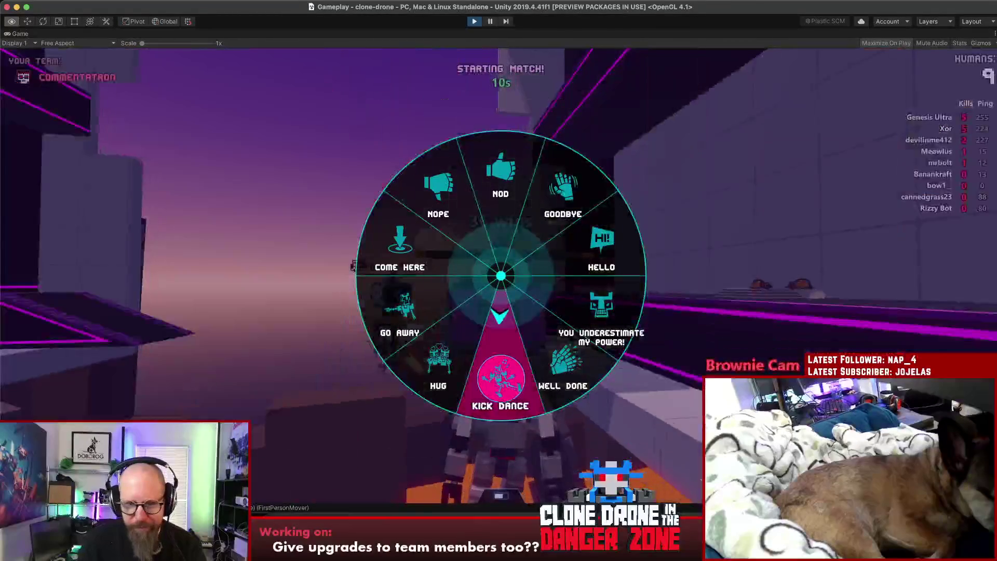
left_click(500, 275)
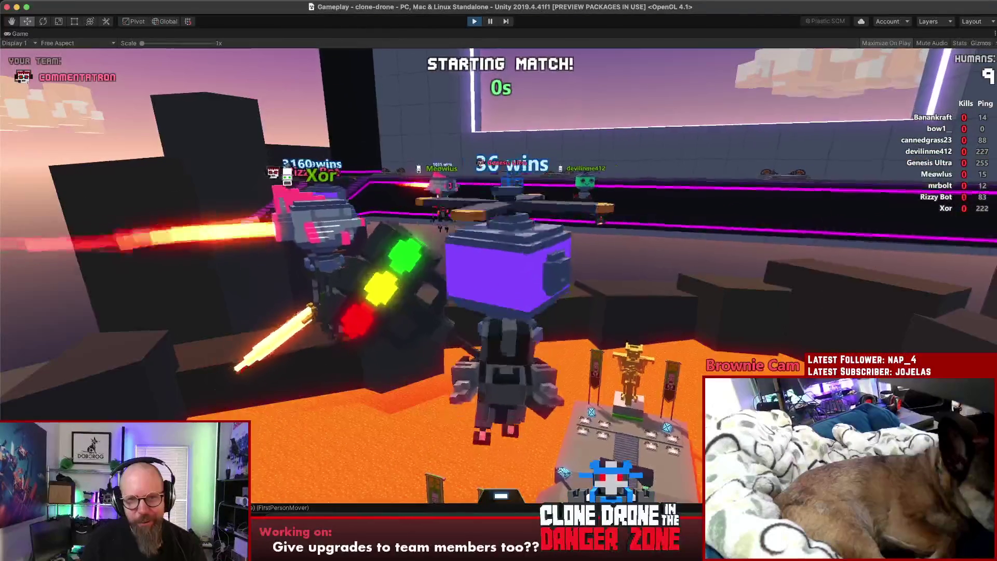
key("t")
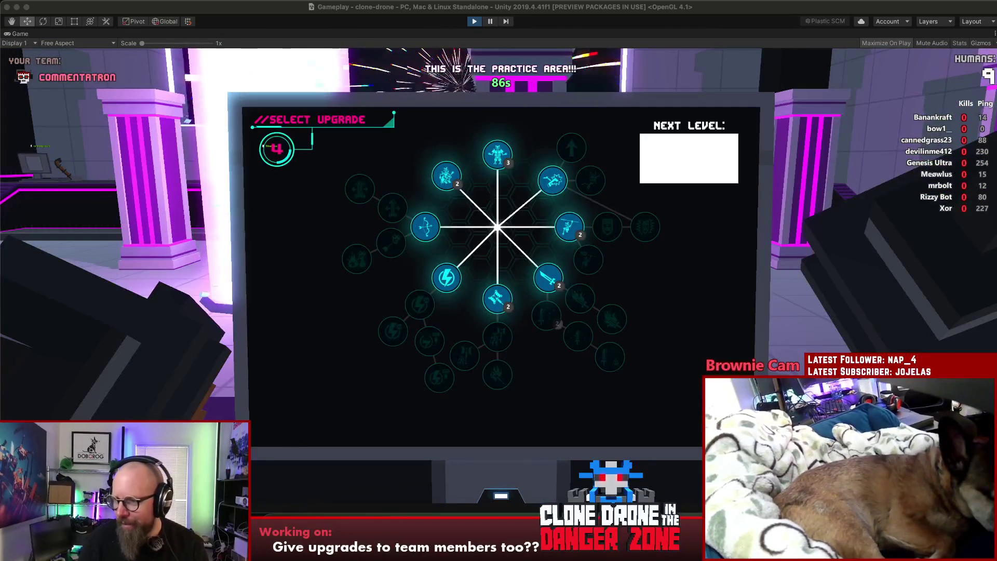
- Play out the match to the practice area's upgrade screen with 4 points, then focus Unity
left_click(661, 370)
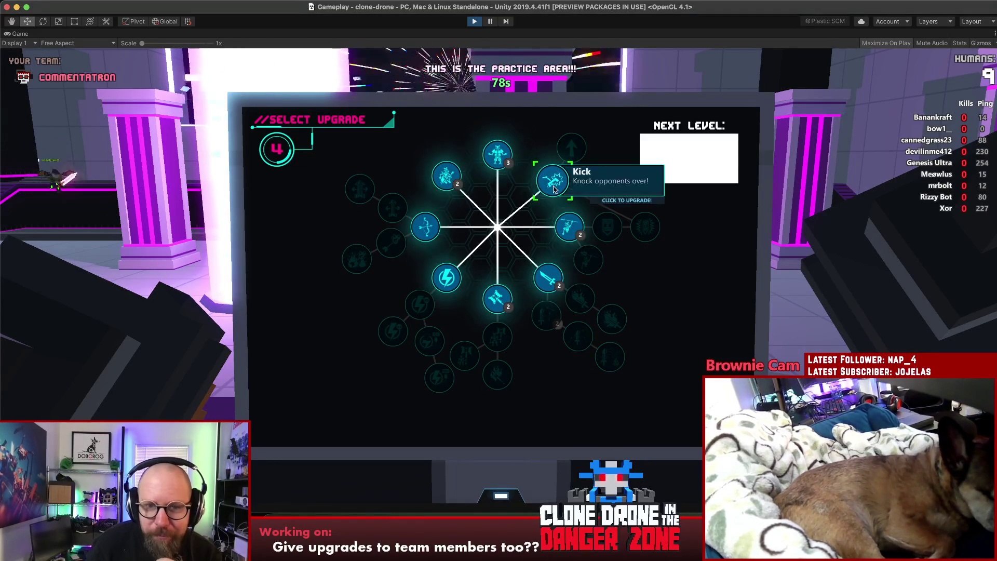
- Dismiss the Select Upgrade screen to resume the practice round with 76s remaining
left_click(498, 154)
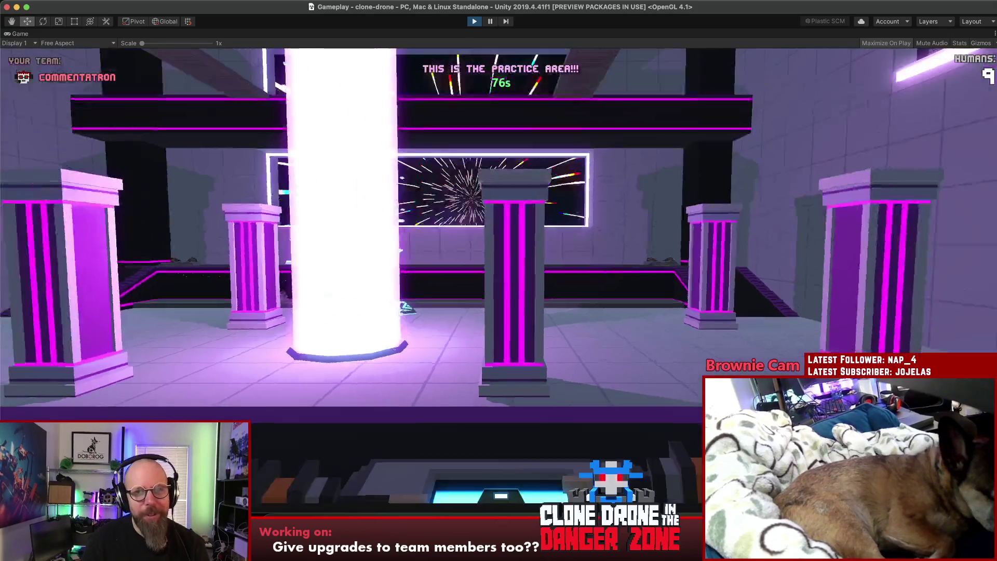
- Draw the bow and run the robot through the practice area, launching up the light pillar
key("Tab")
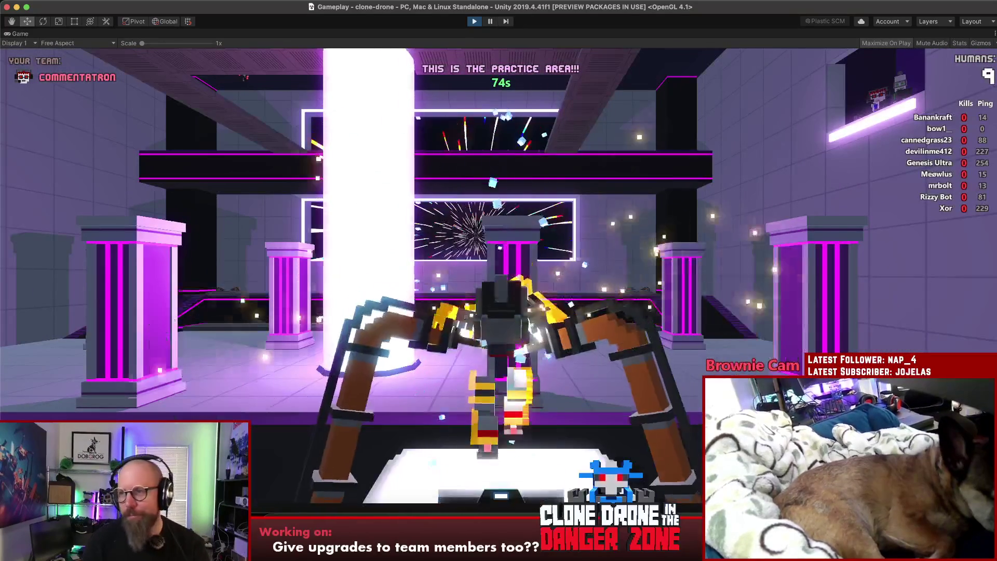
key("w")
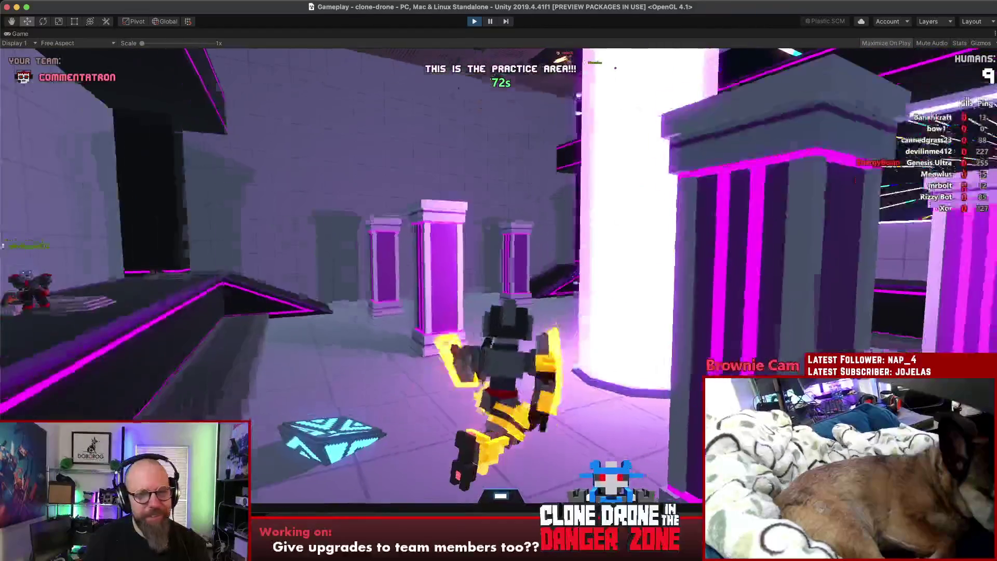
key("w")
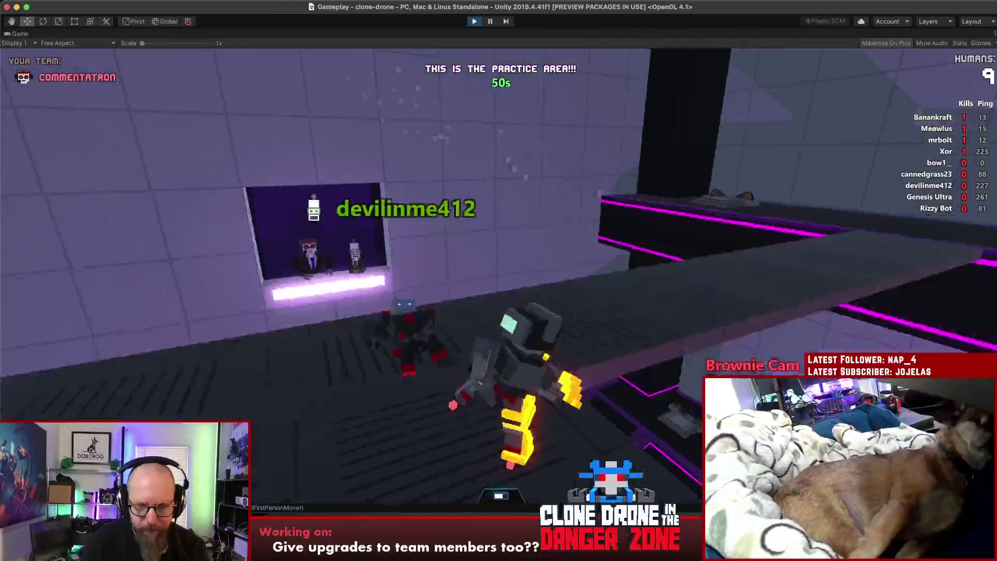
key("w")
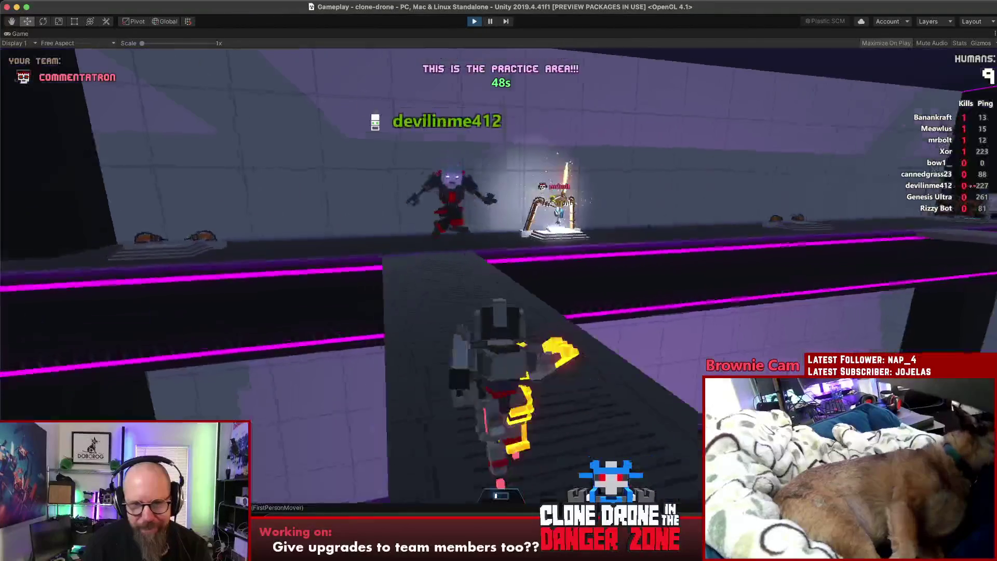
key("w")
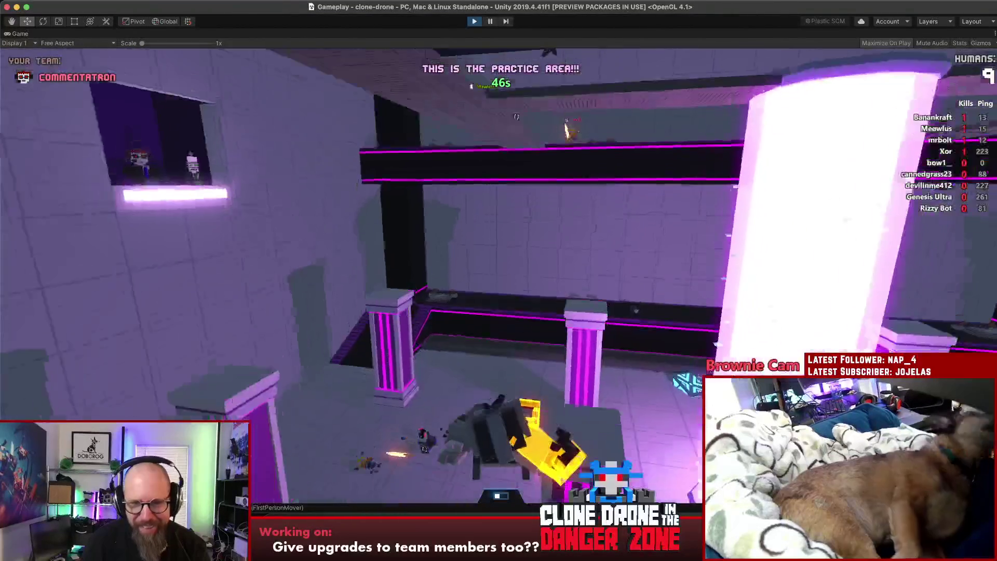
key("s")
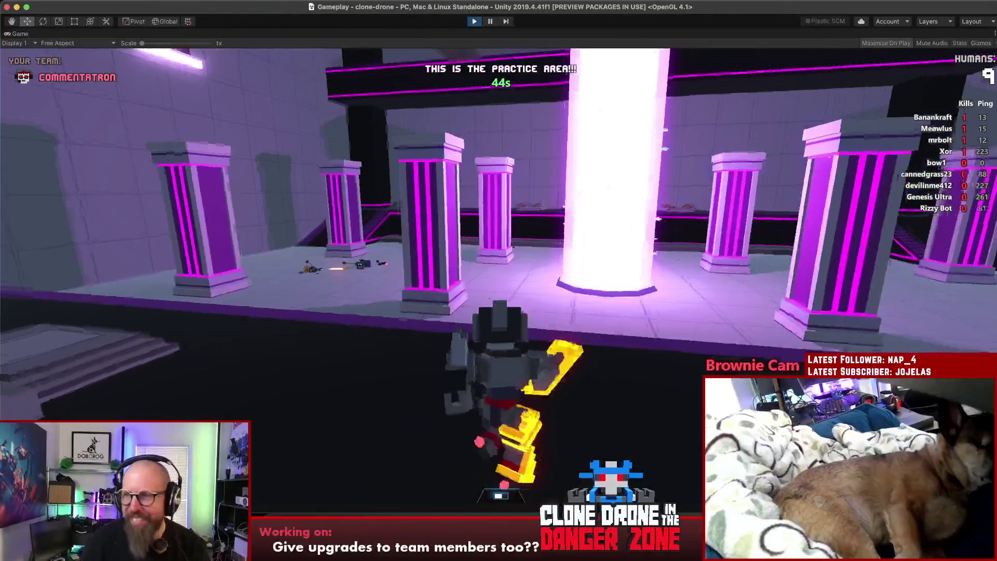
key("w")
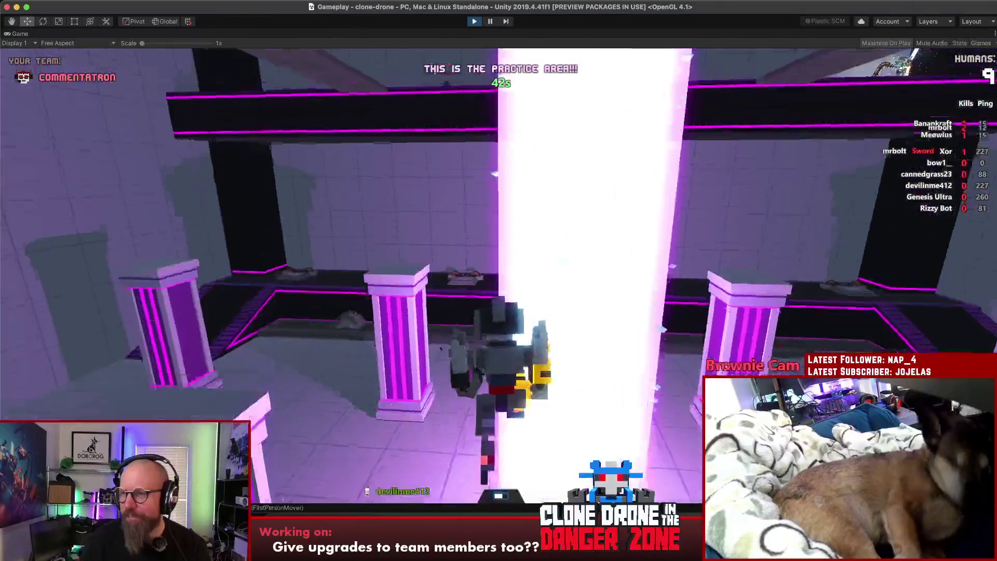
key("w")
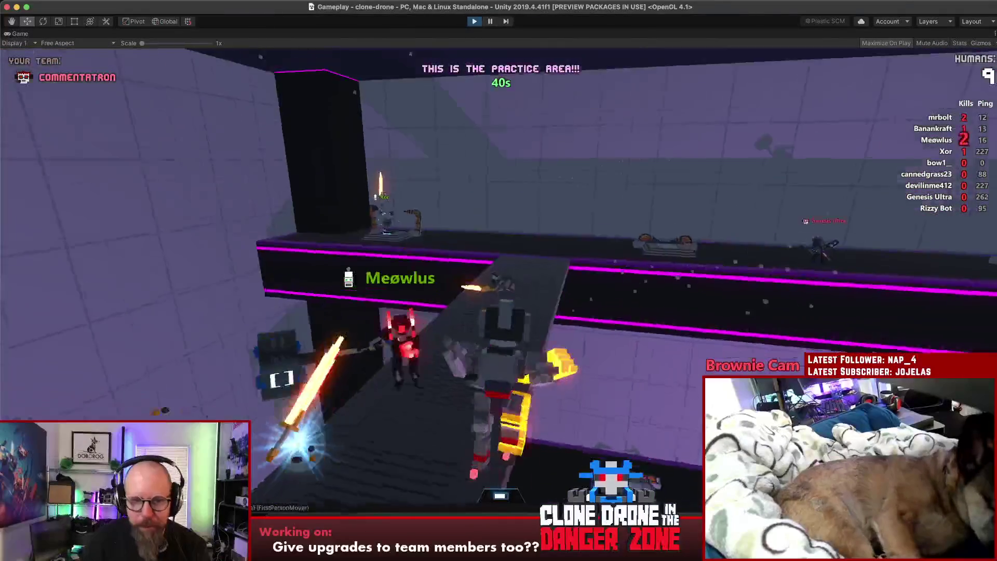
key("w")
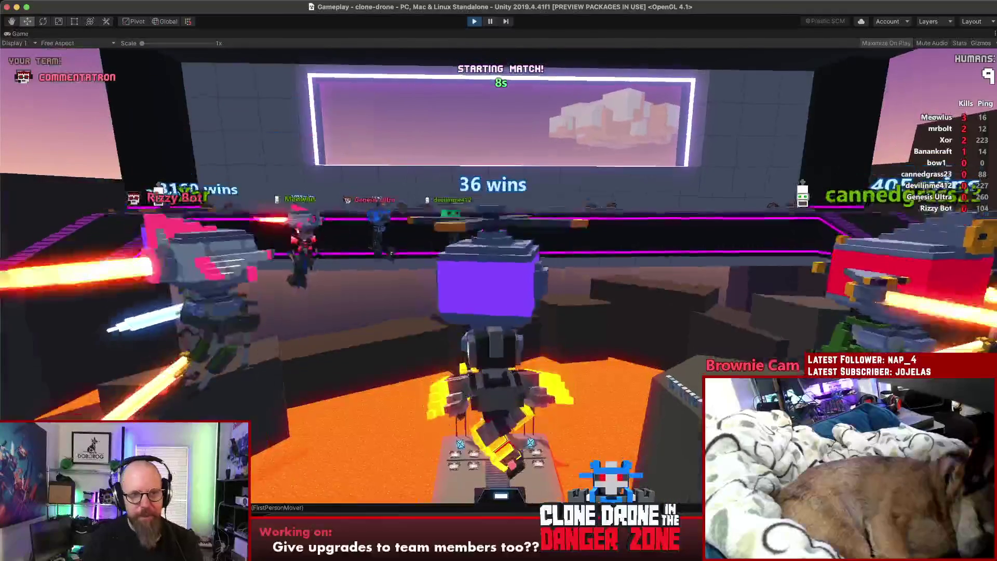
- Play through the capture-area match, then pause and switch windows as the next practice round begins
key("alt")
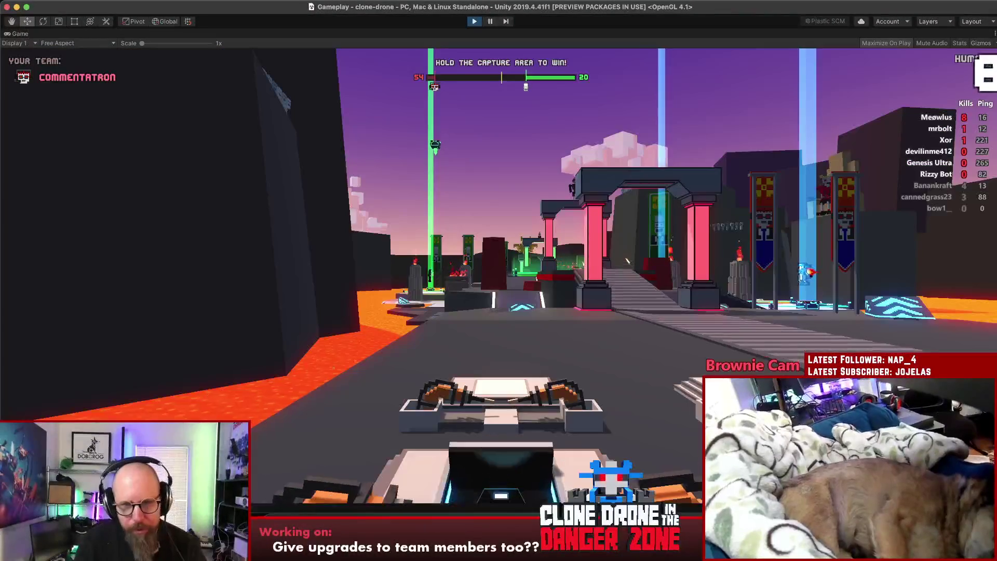
key("Escape")
key("super+Tab")
key("super+a")
key("super+Tab")
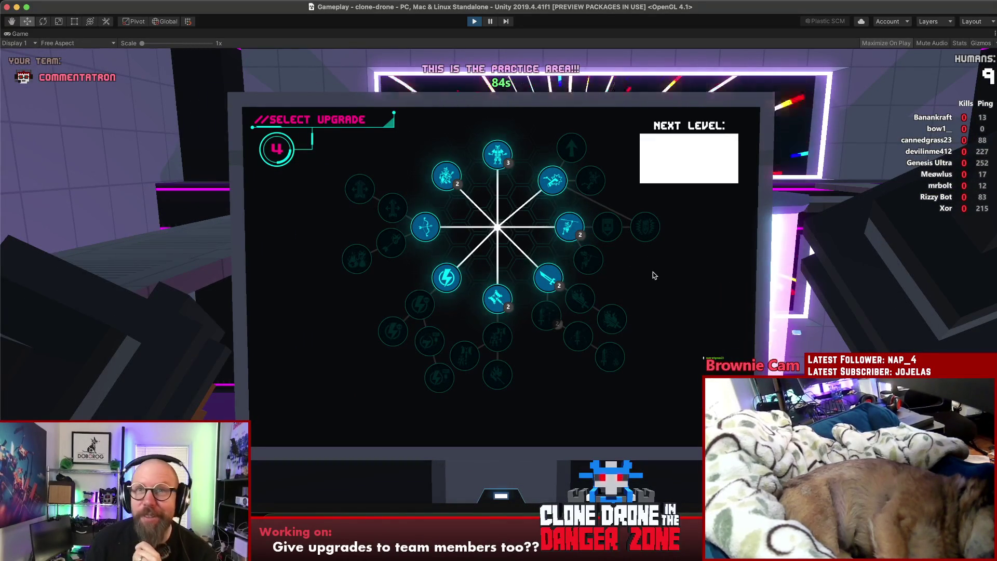
- Buy the Kick, Power Kick and Sword upgrades with the upgrade points
left_click(553, 180)
left_click(584, 180)
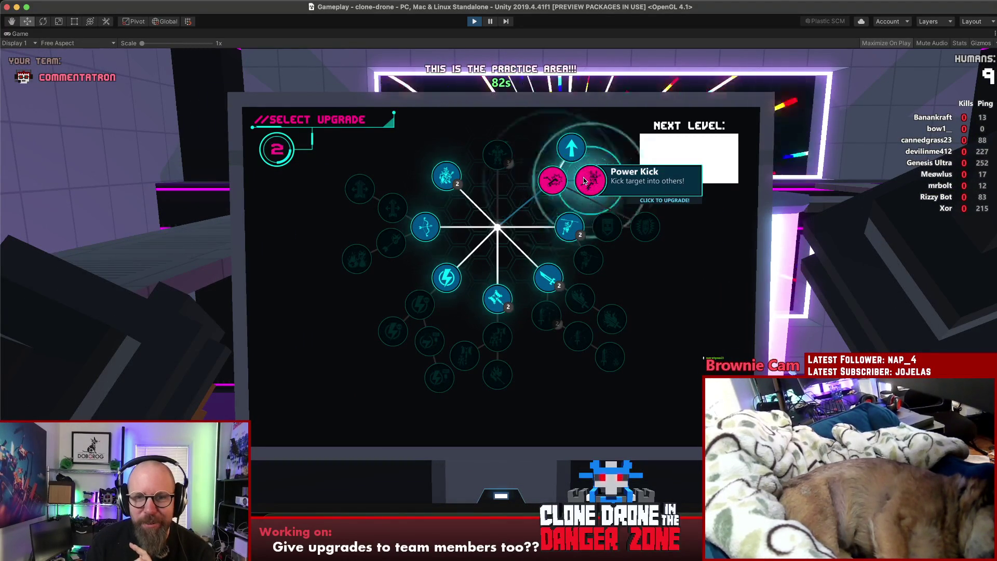
left_click(536, 282)
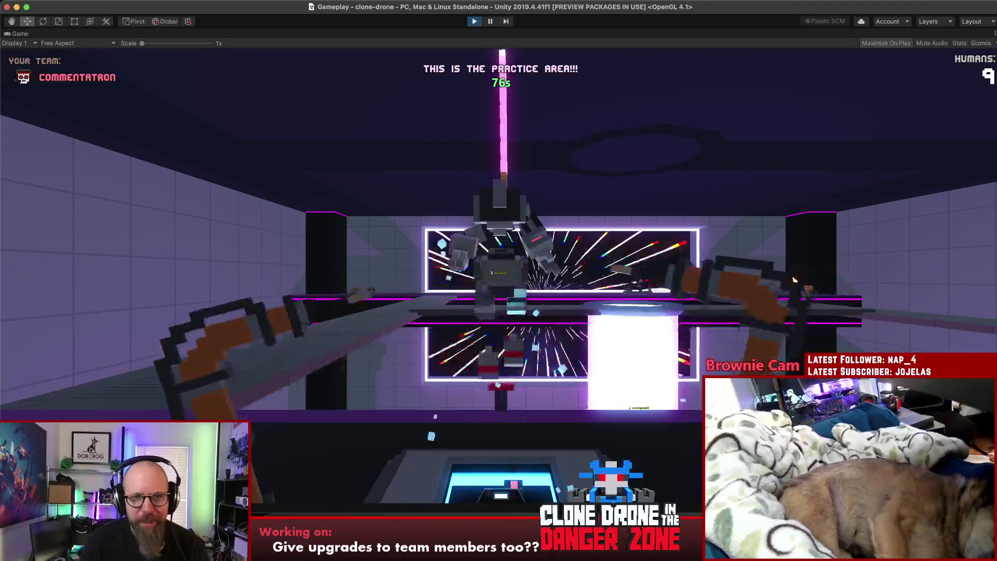
- Run the sword-armed robot down the corridor and around the neon arena
key("w")
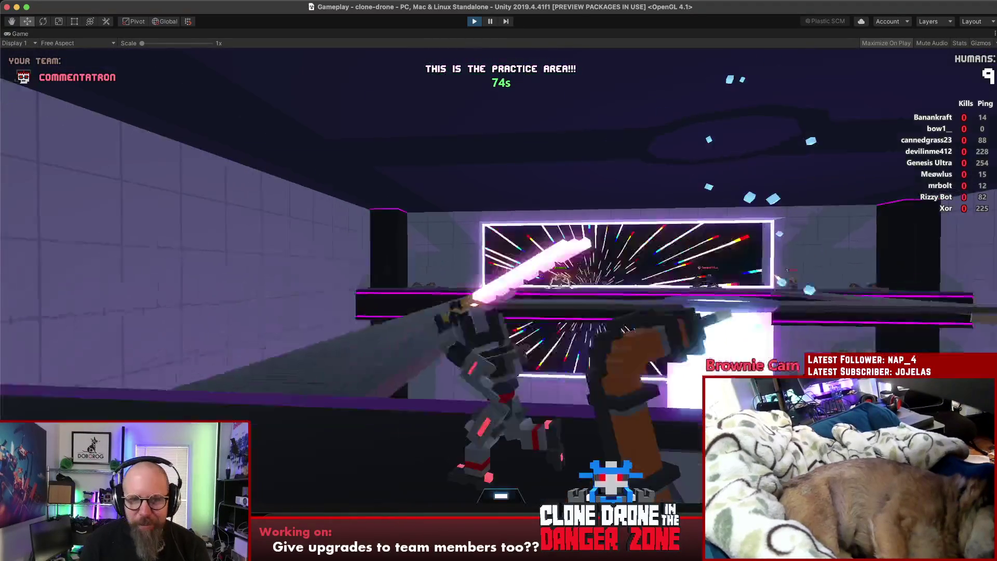
key("w")
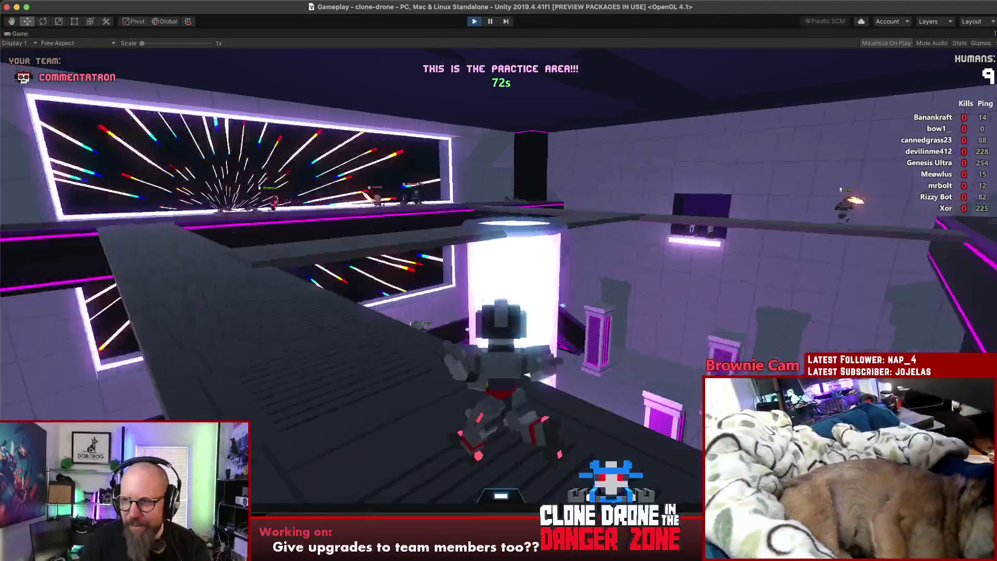
key("w")
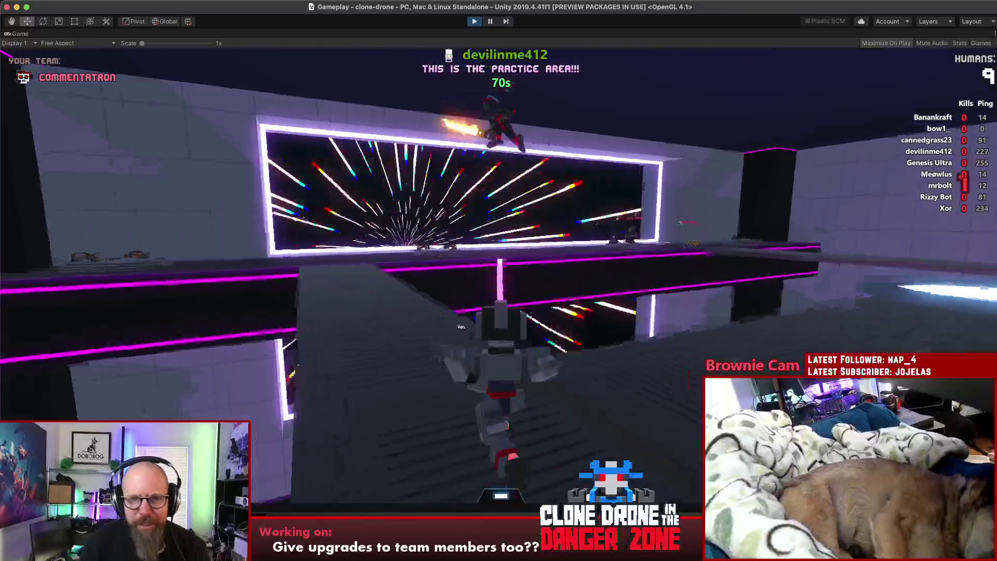
key("w")
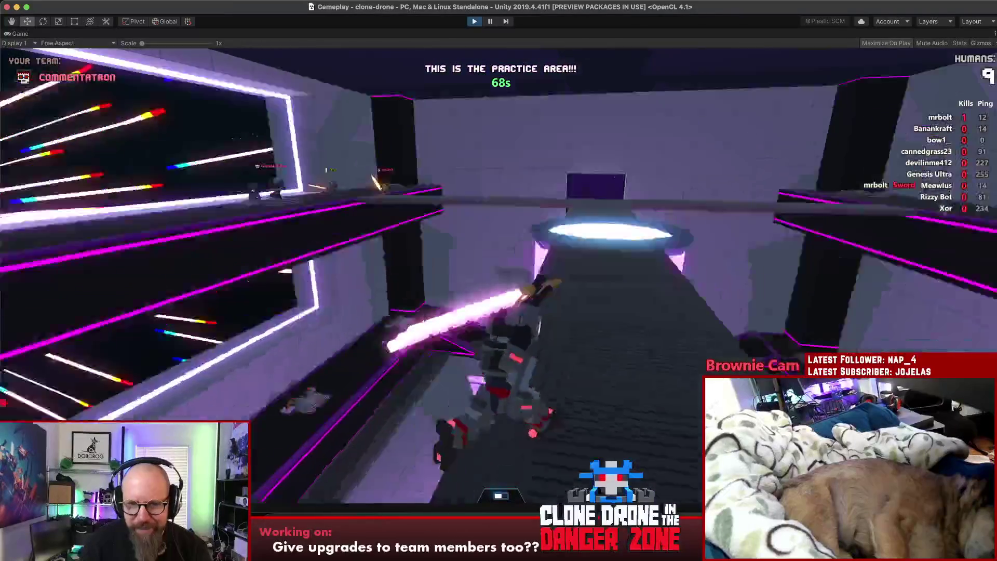
key("w")
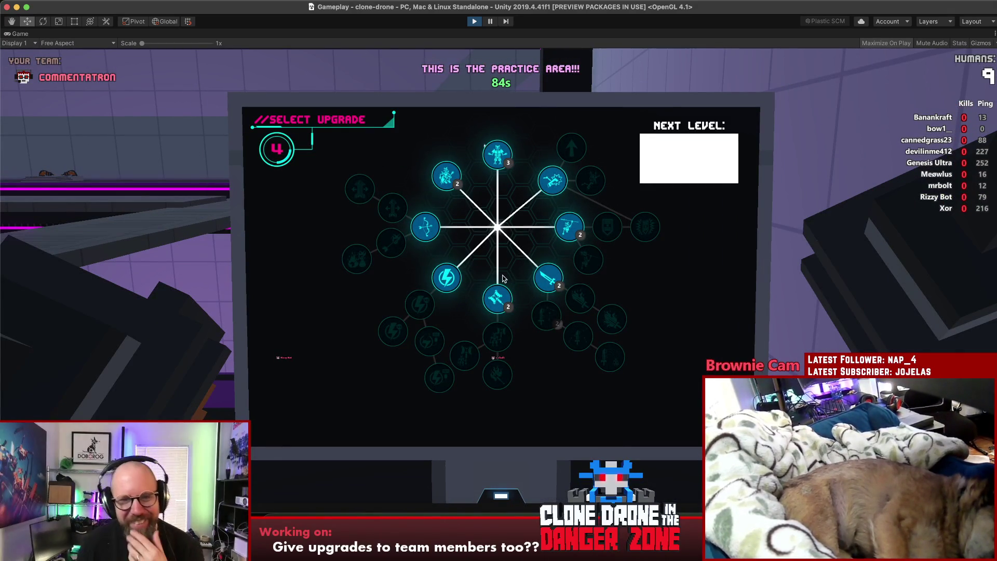
- Buy the Kick upgrade and return to the practice arena at 60s
left_click(557, 183)
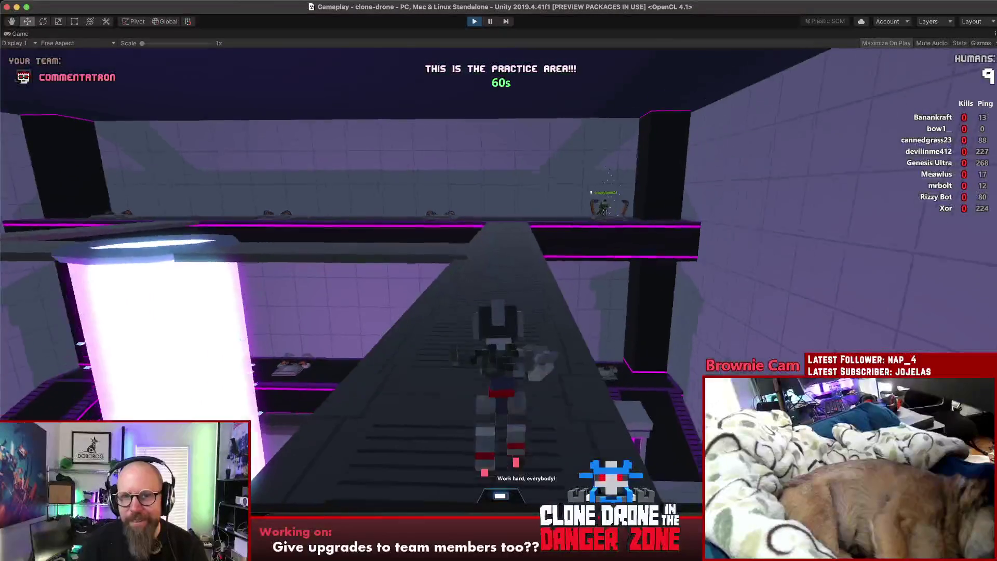
- Run the robot across the glowing pad and play the 'You underestimate my power' taunt
key("w")
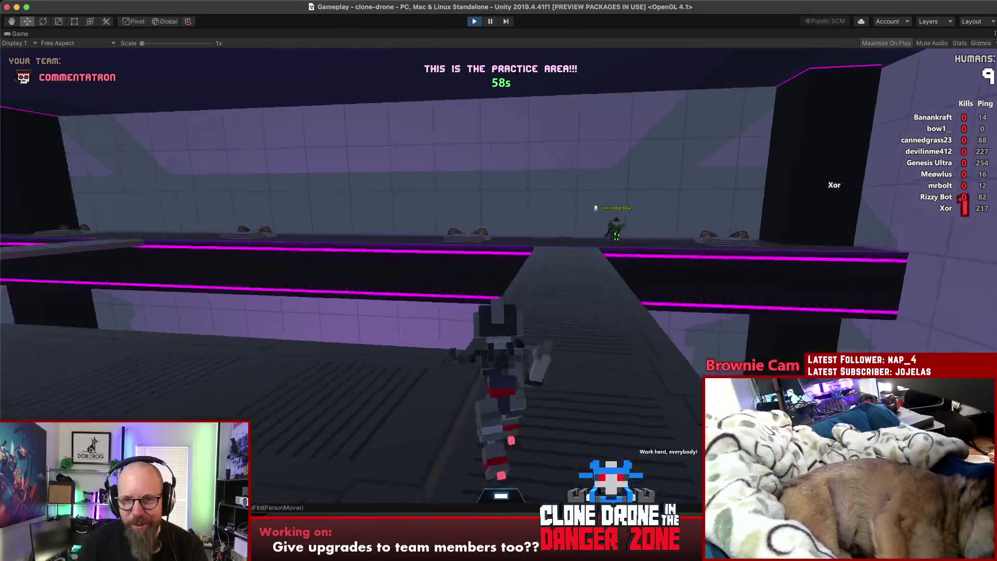
key("w")
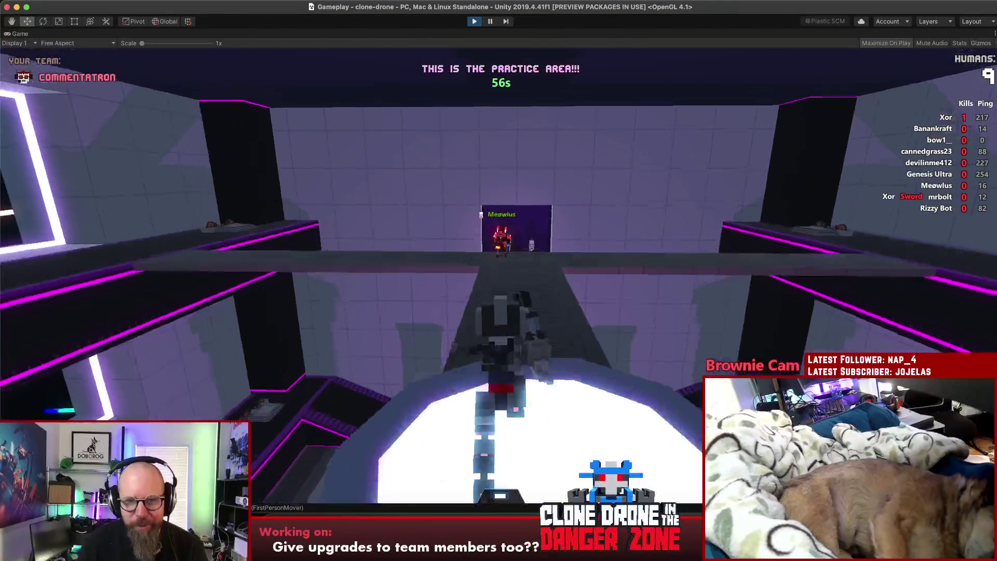
key("w")
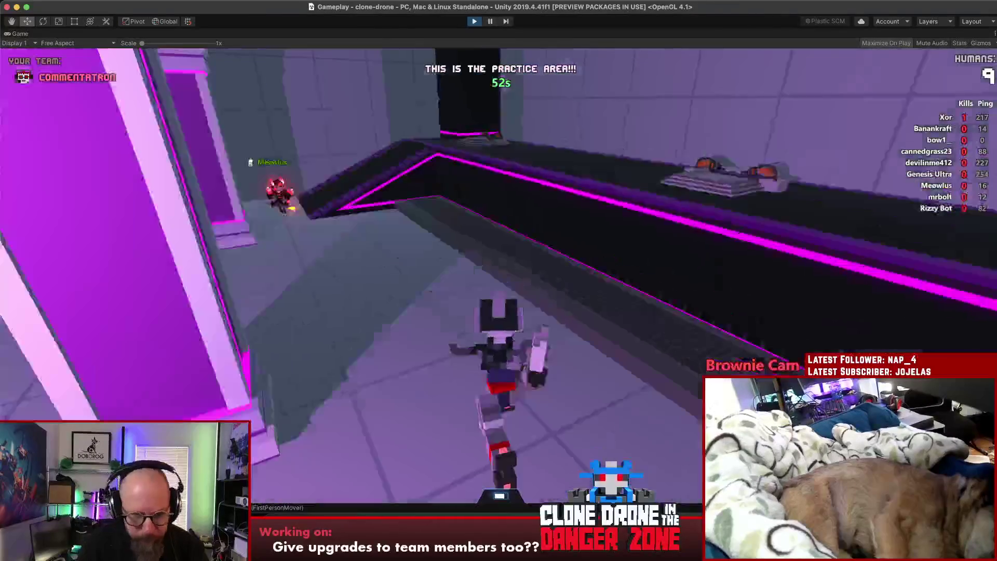
key("t")
left_click(596, 300)
- Fight the red enemy robot near the walkway and glowing pillar until the countdown starts
key("w")
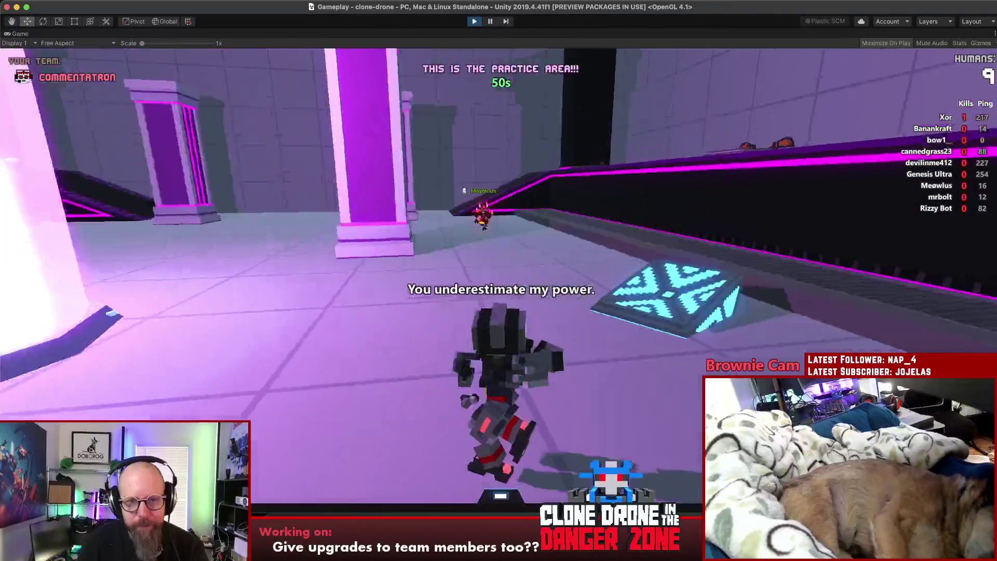
key("w")
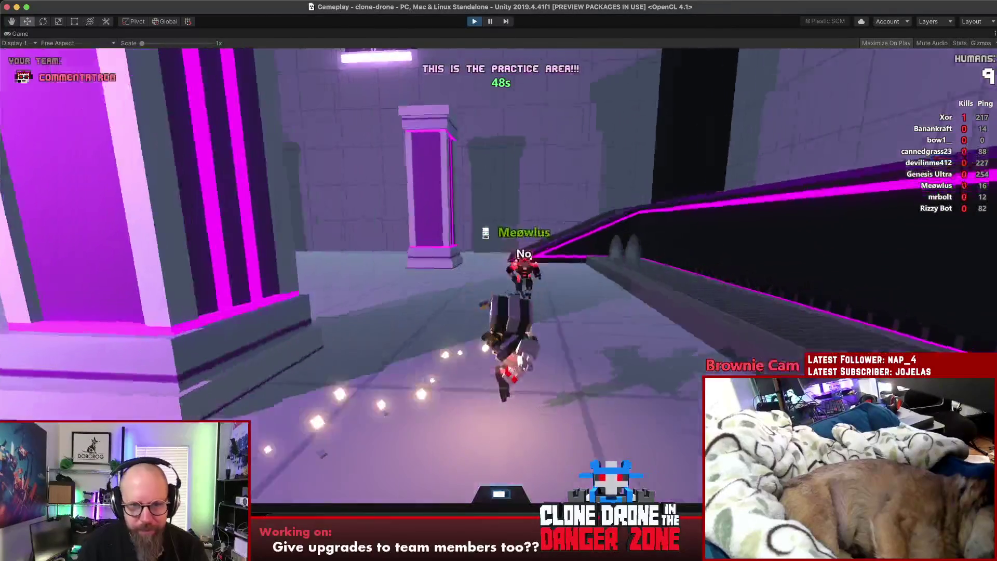
key("w")
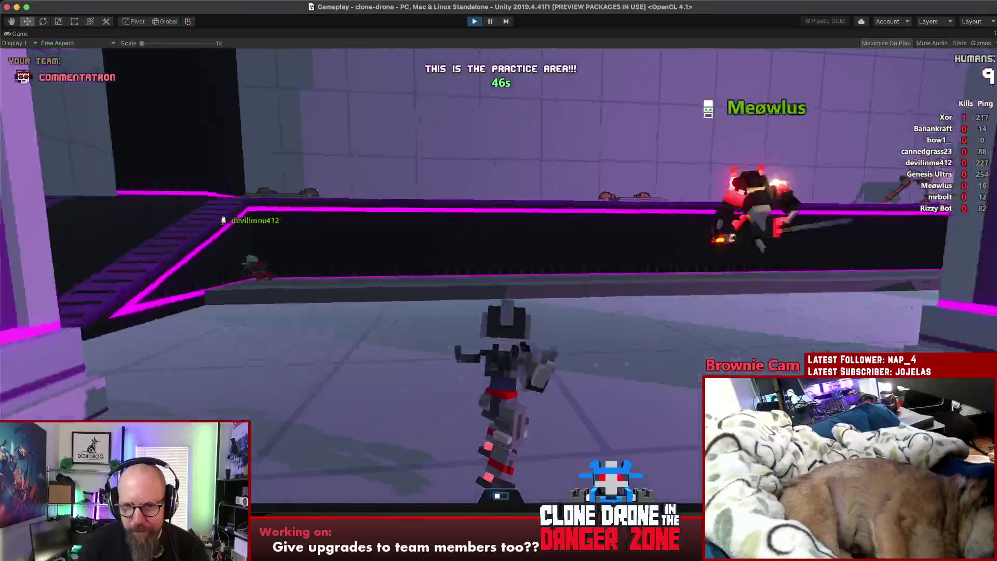
key("w")
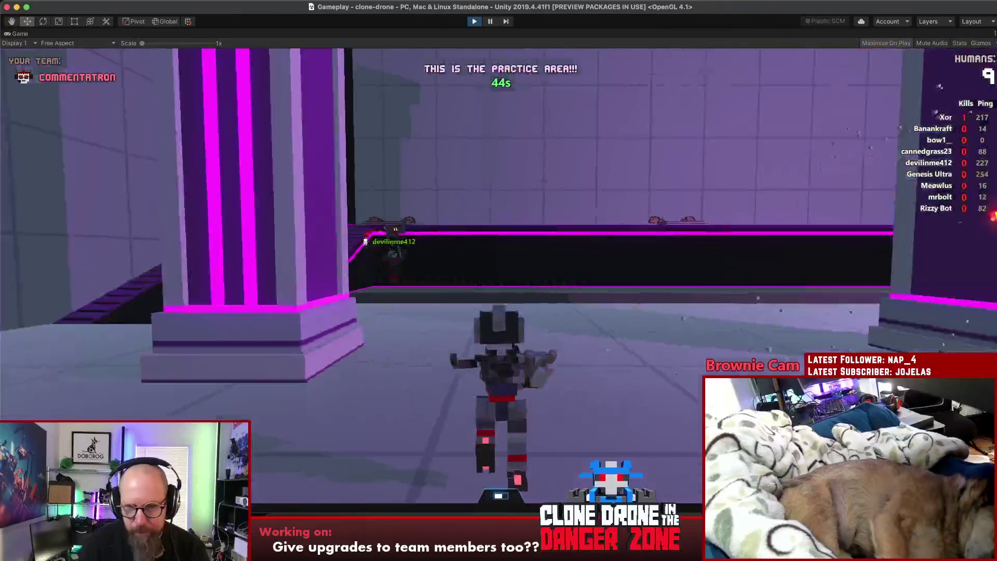
key("w")
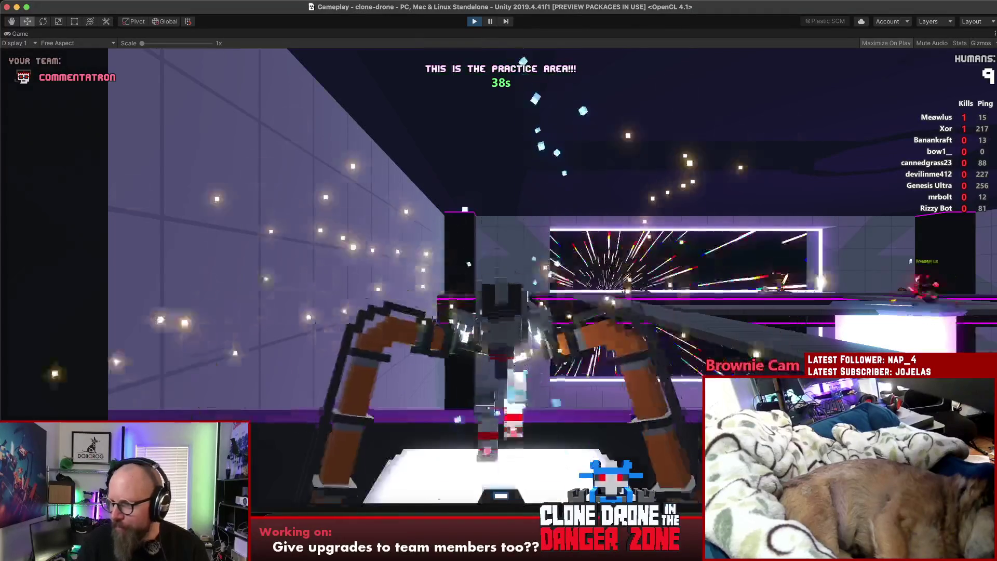
- Run the robot up the long ramp and through the portal into the pillared room
key("w")
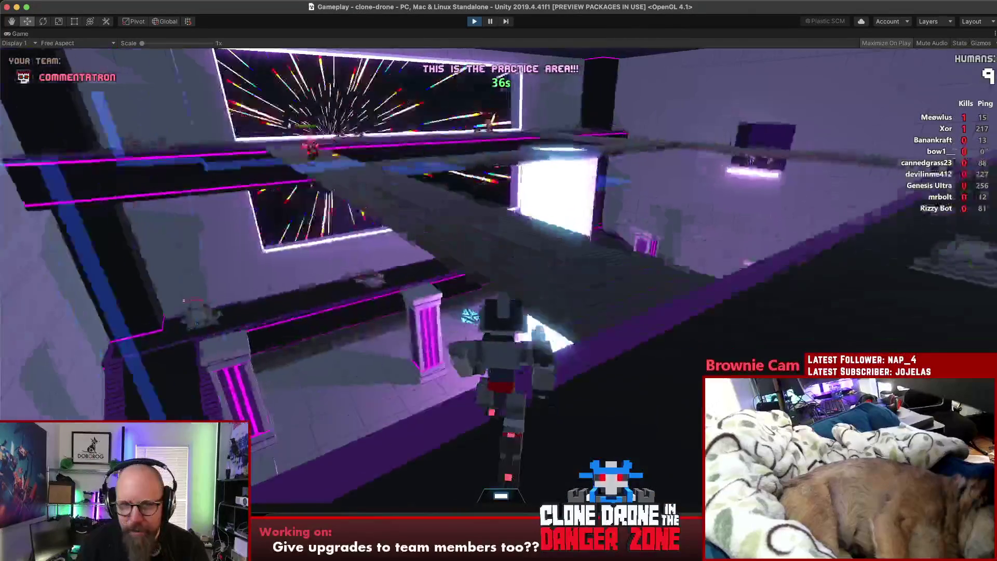
key("w")
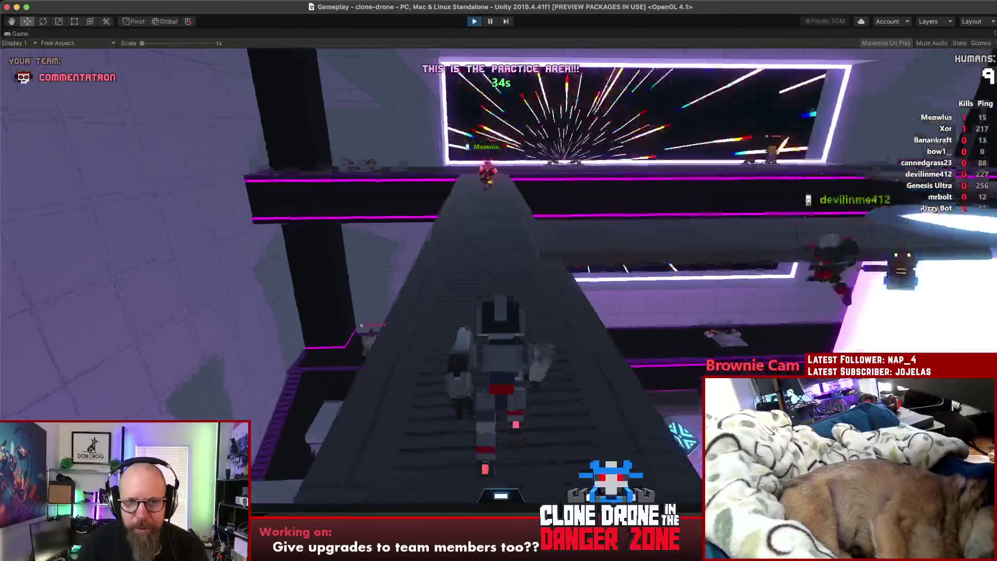
key("w")
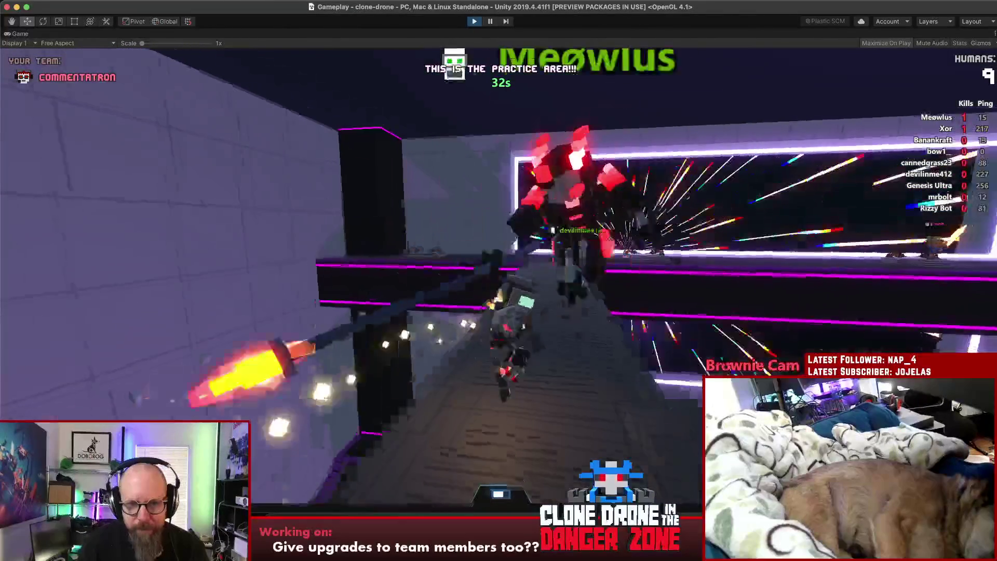
key("w")
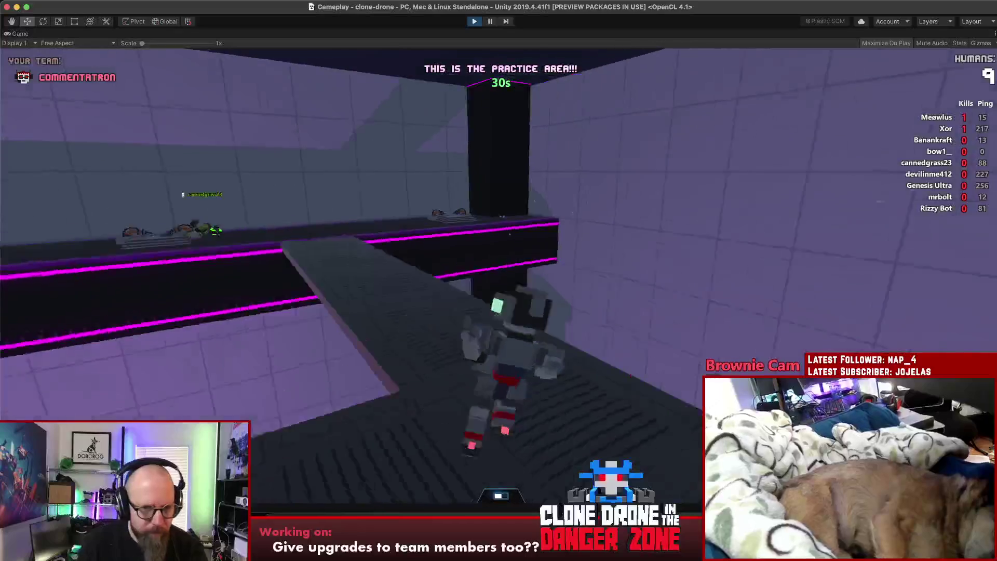
key("w")
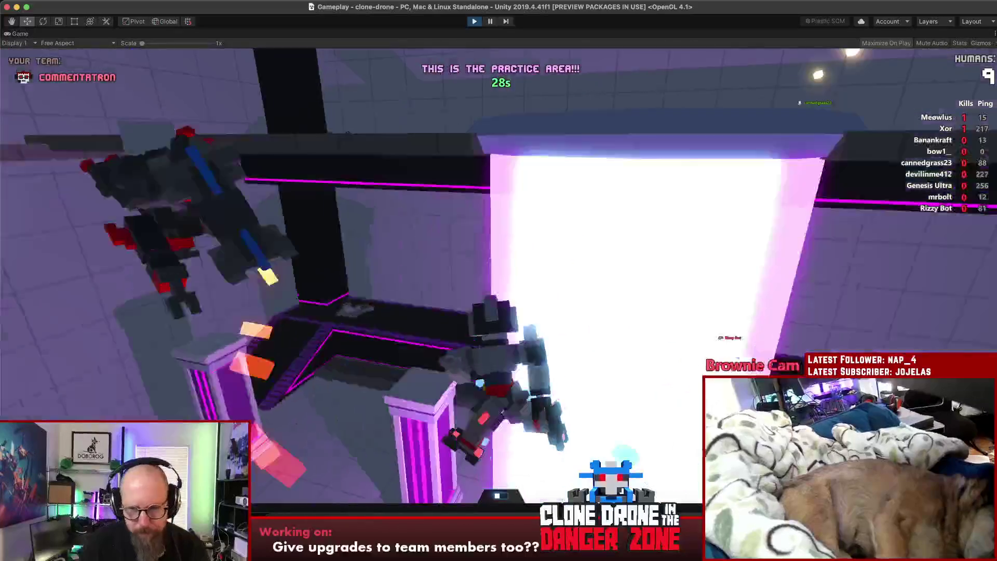
key("w")
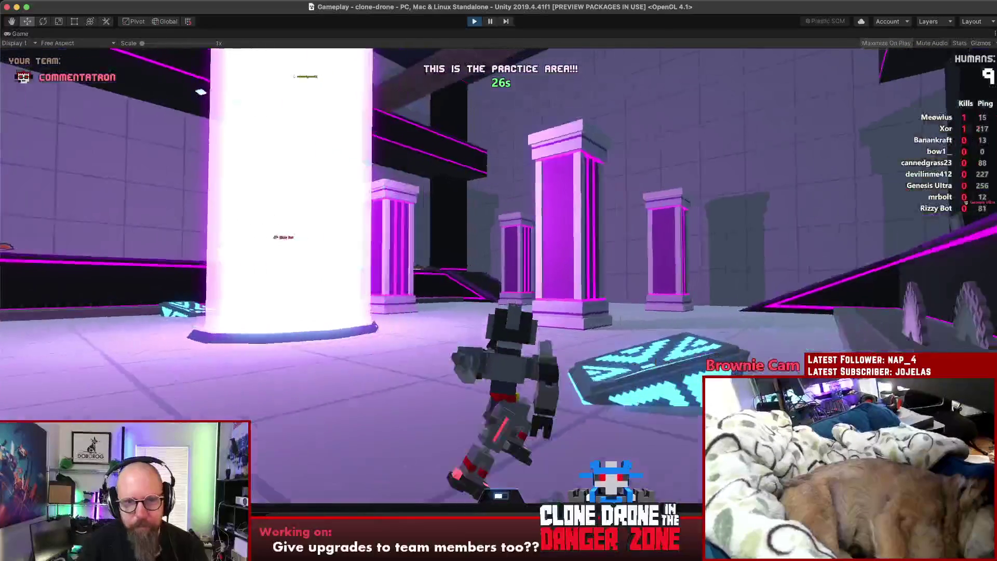
key("w")
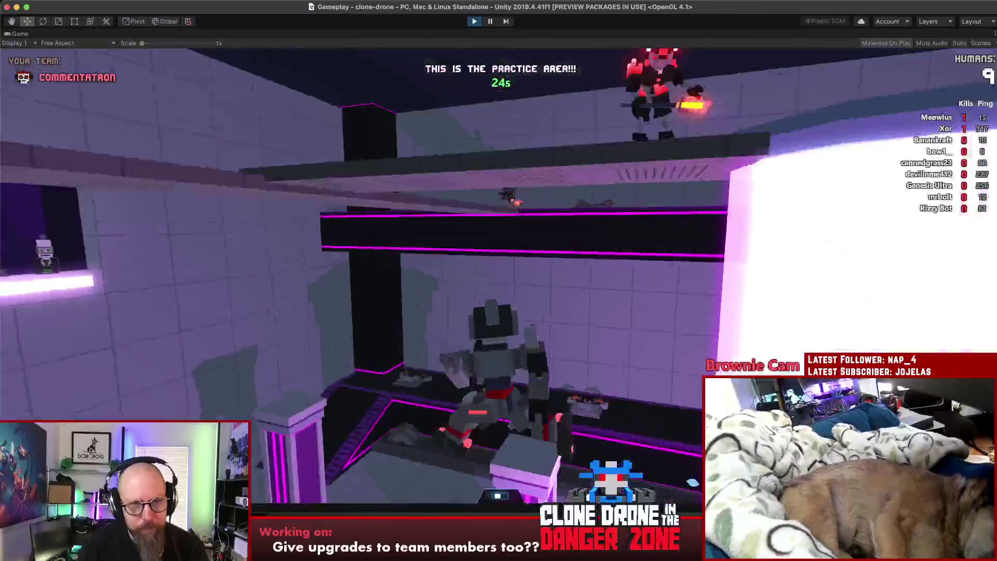
- Circle the practice room swinging the sword, then perform the Kick Dance emote
key("w")
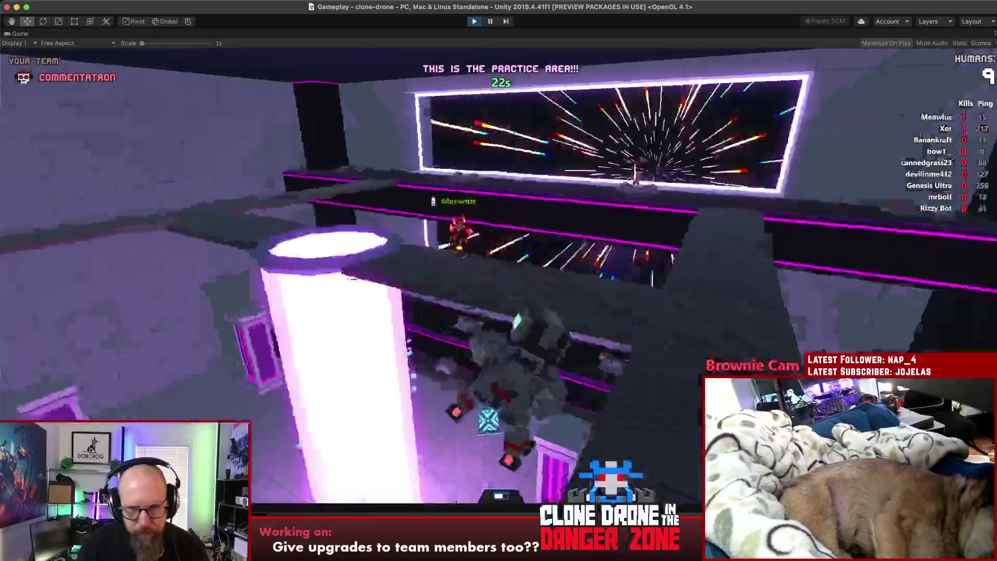
key("w")
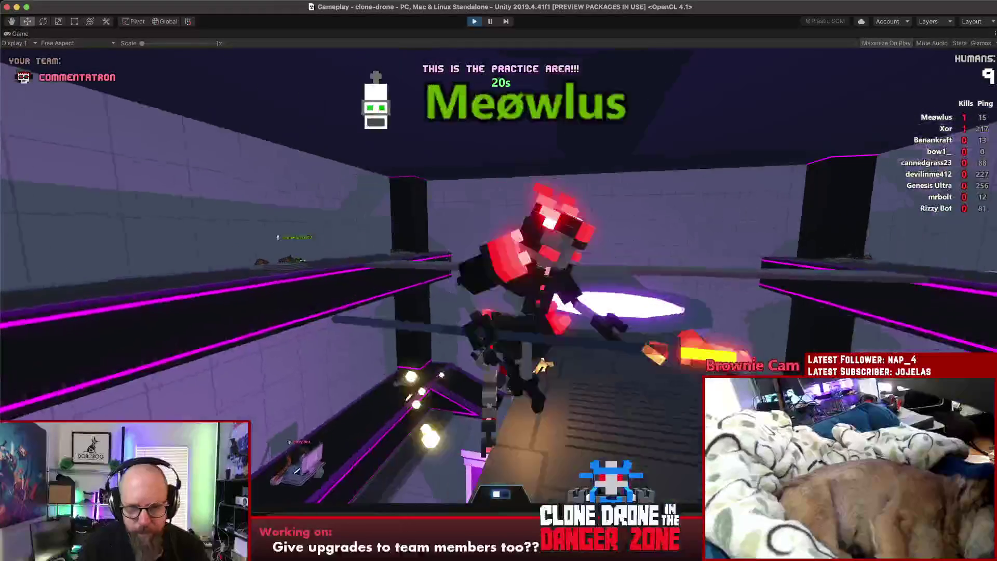
key("w")
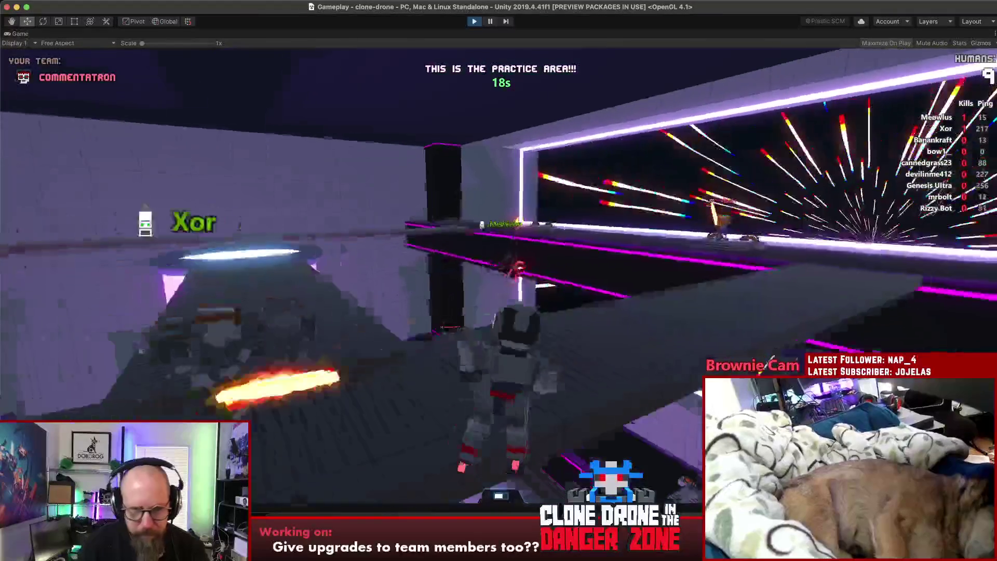
key("w")
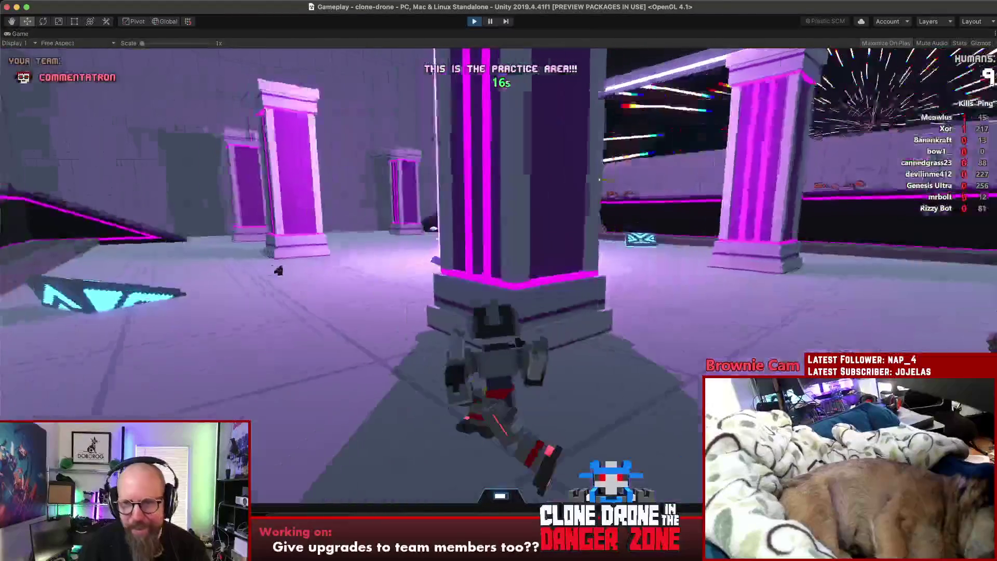
key("w")
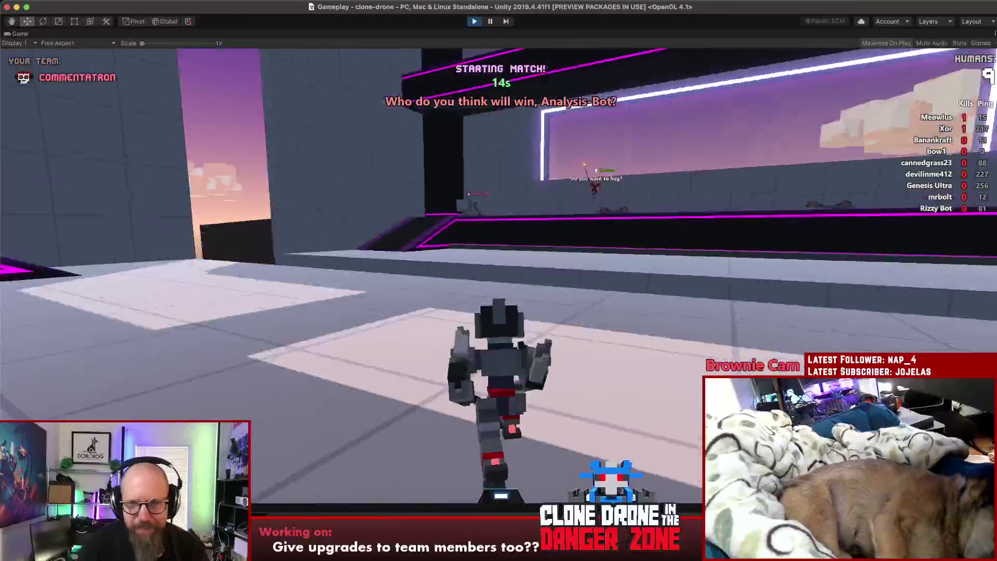
key("w")
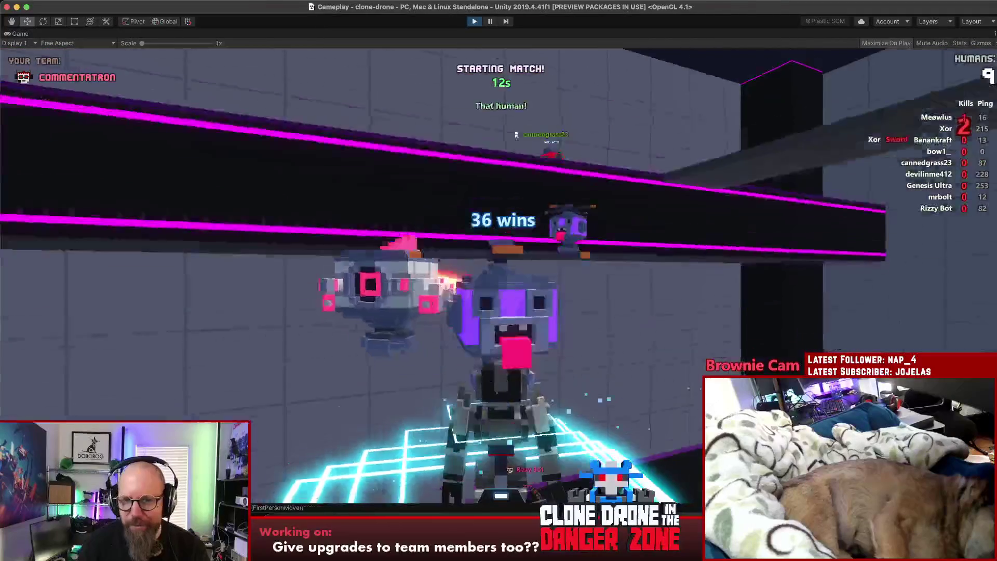
key("t")
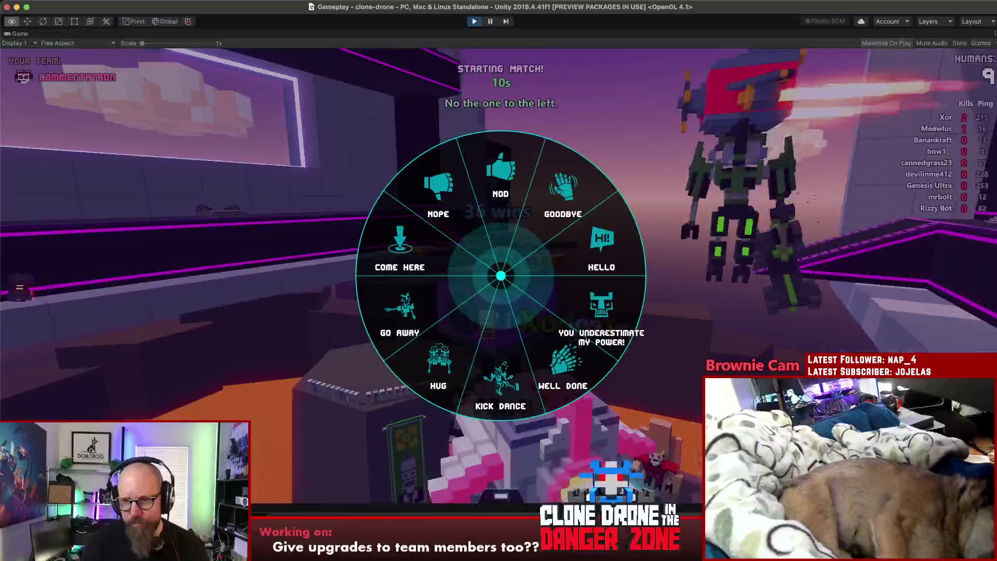
key("t")
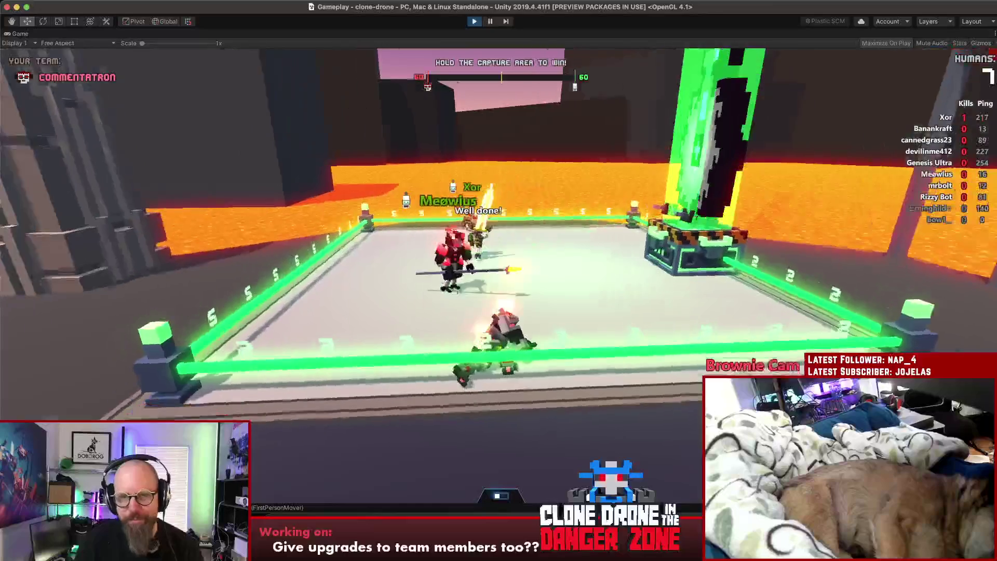
- Switch the robot to the bow and play through the lava-arena capture match
key("2")
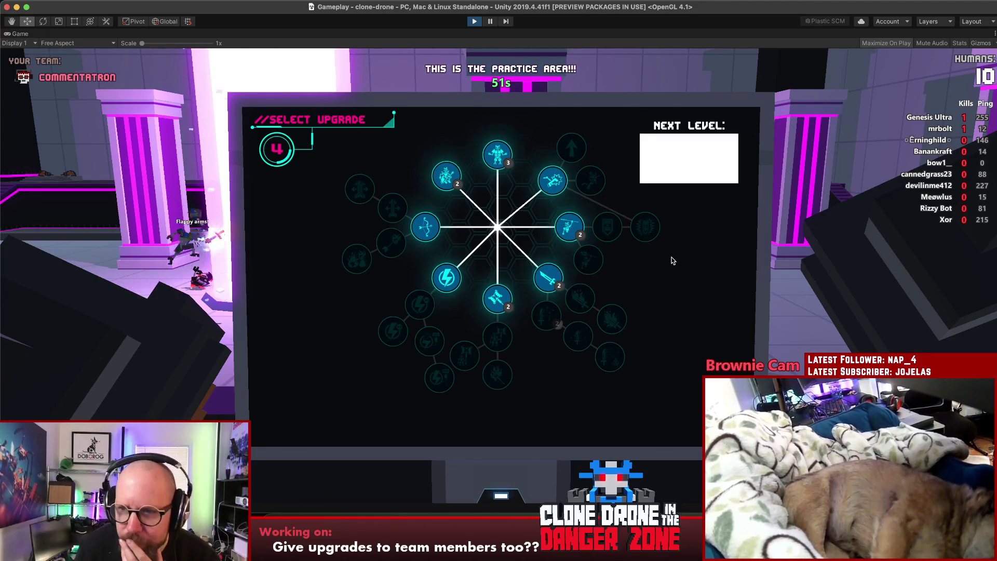
mouse_move(550, 355)
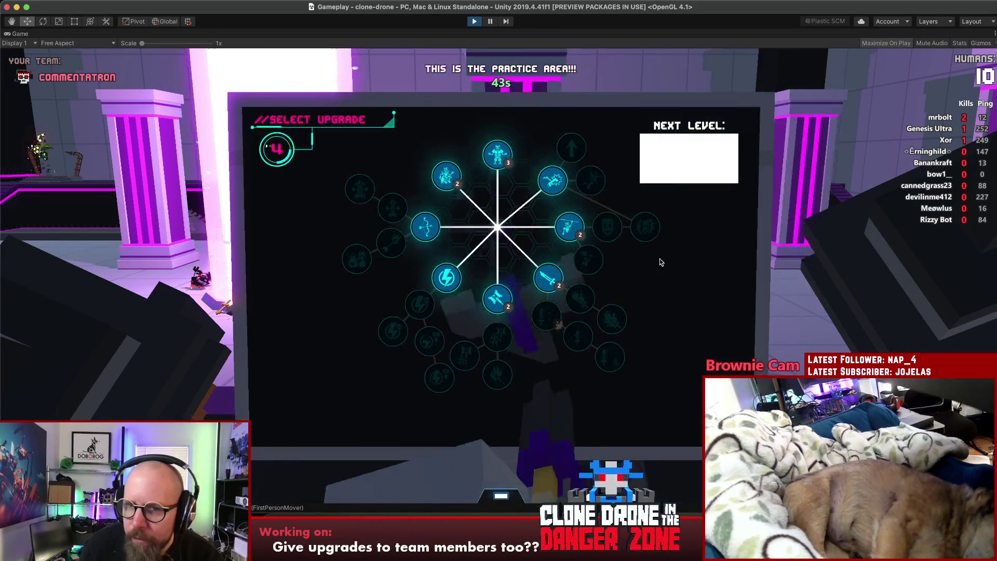
- Unlock the Hammer upgrade, swing the hammer once, open the pause menu, then stop play mode
left_click(514, 310)
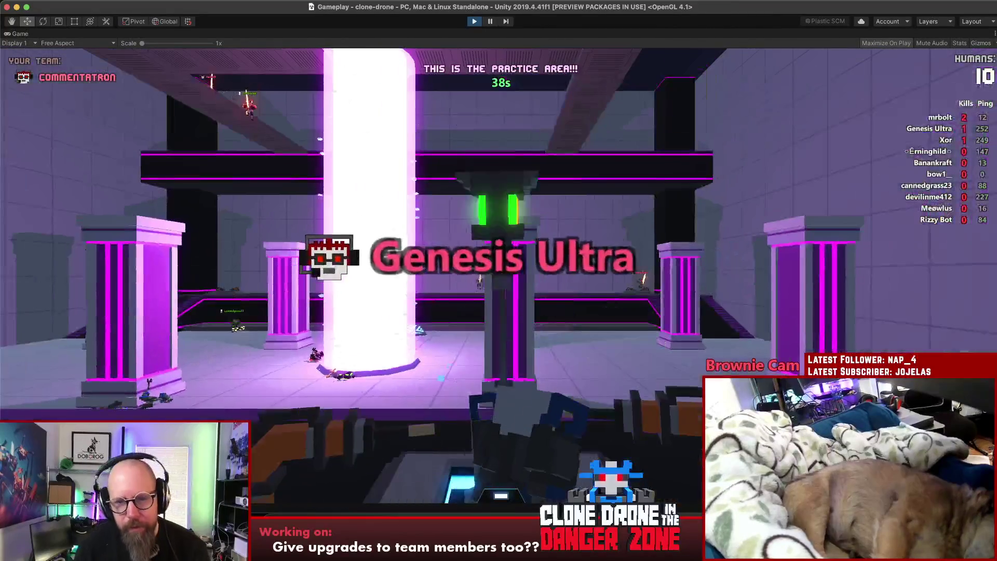
left_click(499, 275)
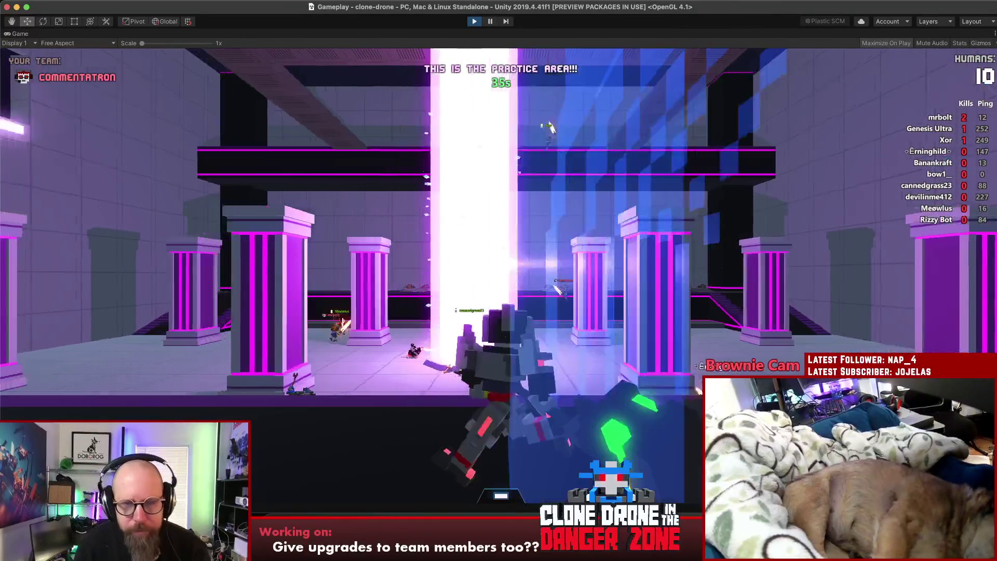
key("Escape")
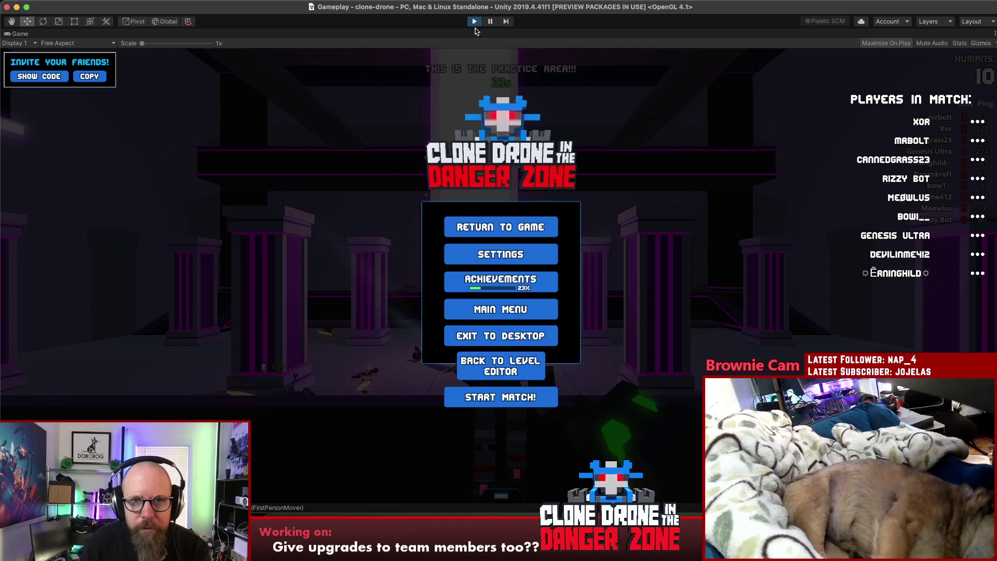
left_click(475, 22)
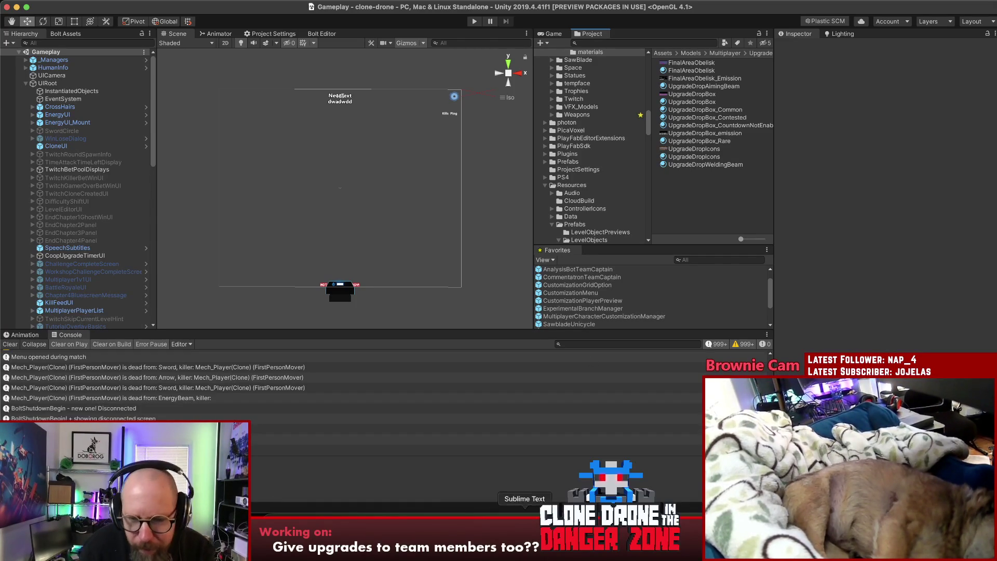
- In the team-mode notes, add an indented line 'Blinking beam only rendered for the local player'
left_click(519, 535)
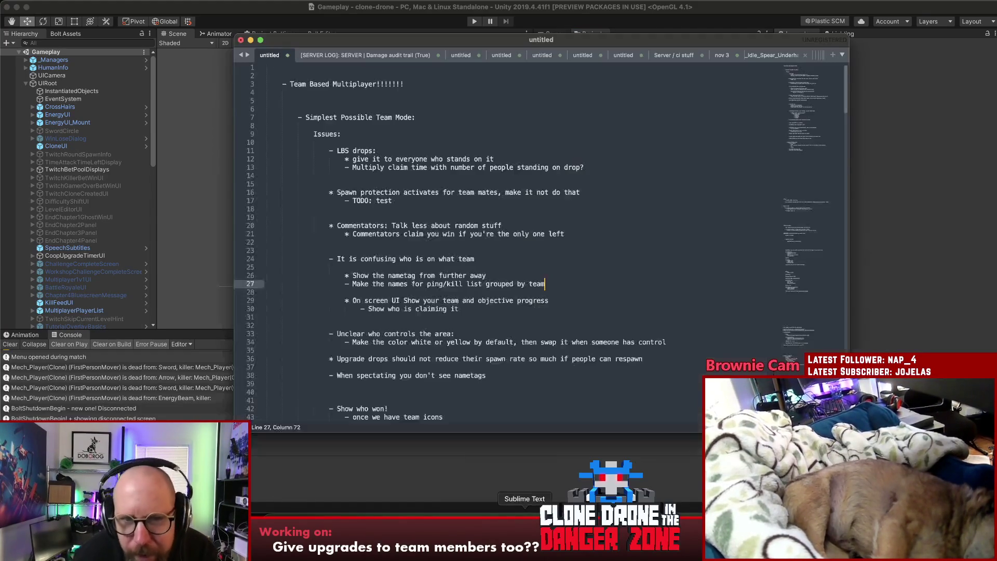
left_click(599, 160)
key("Return")
key("Tab")
type("- Bl")
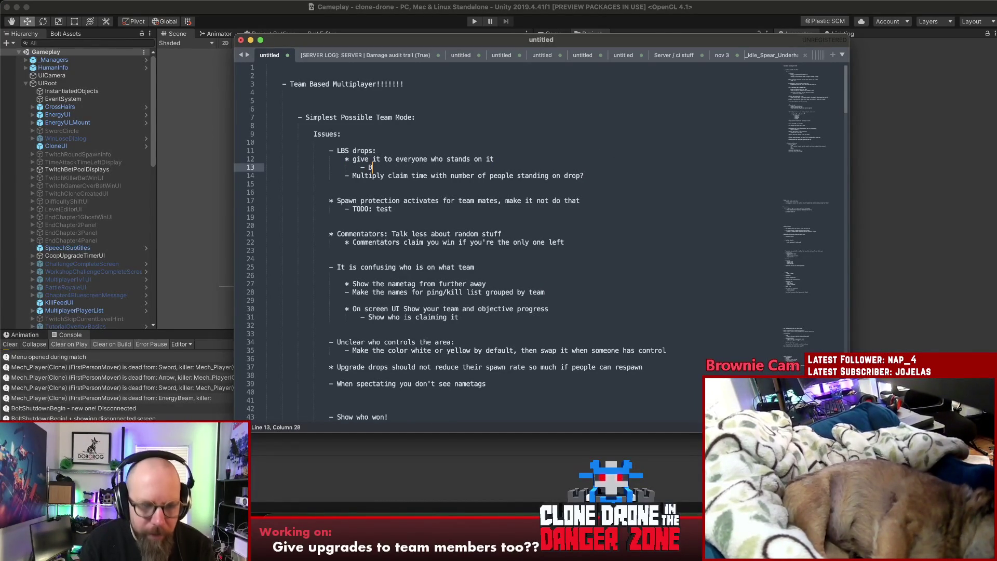
type("inking beam only render3d")
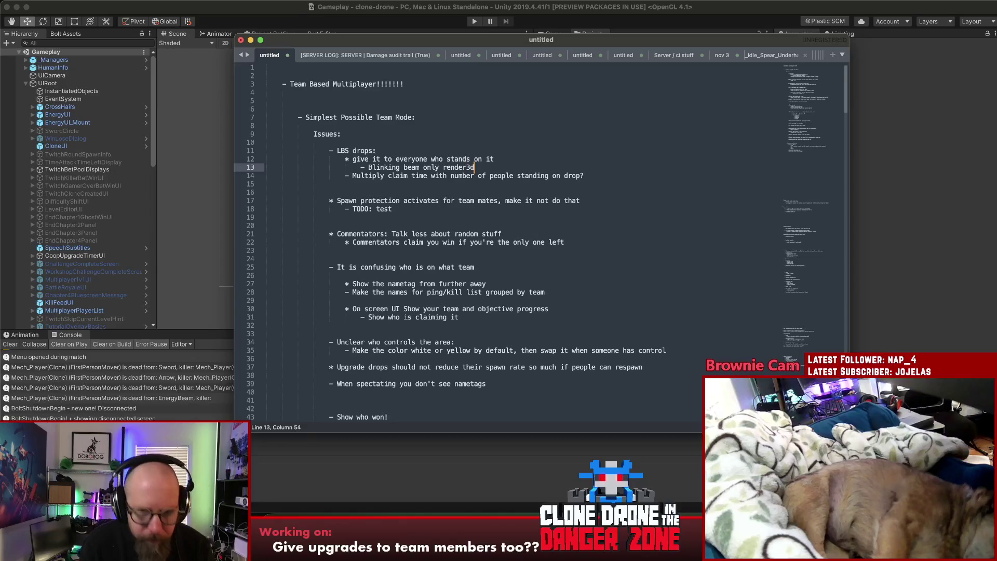
key("BackSpace")
type("ed for the")
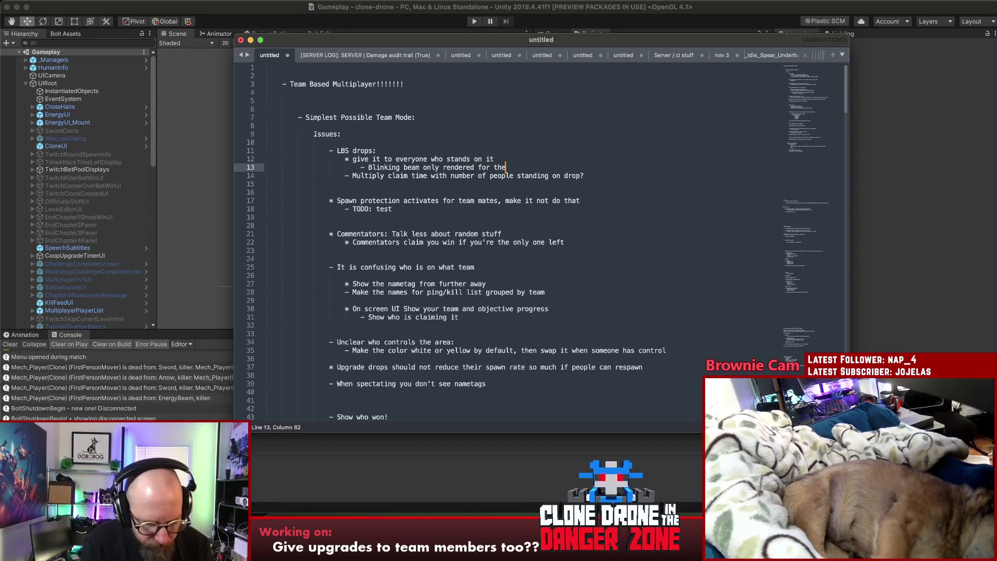
type("l;")
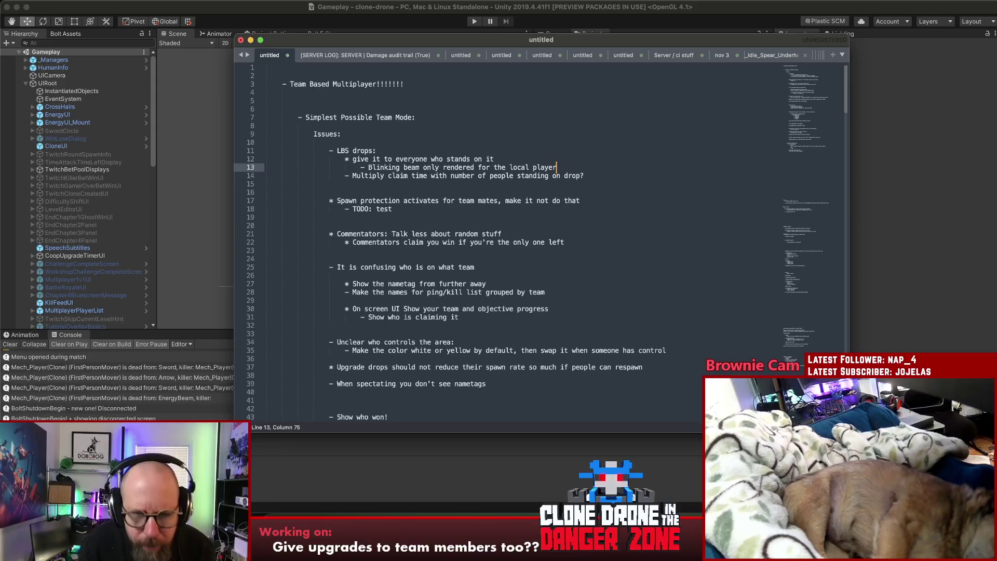
- Delete the Spawn protection item from the notes
left_click(555, 208)
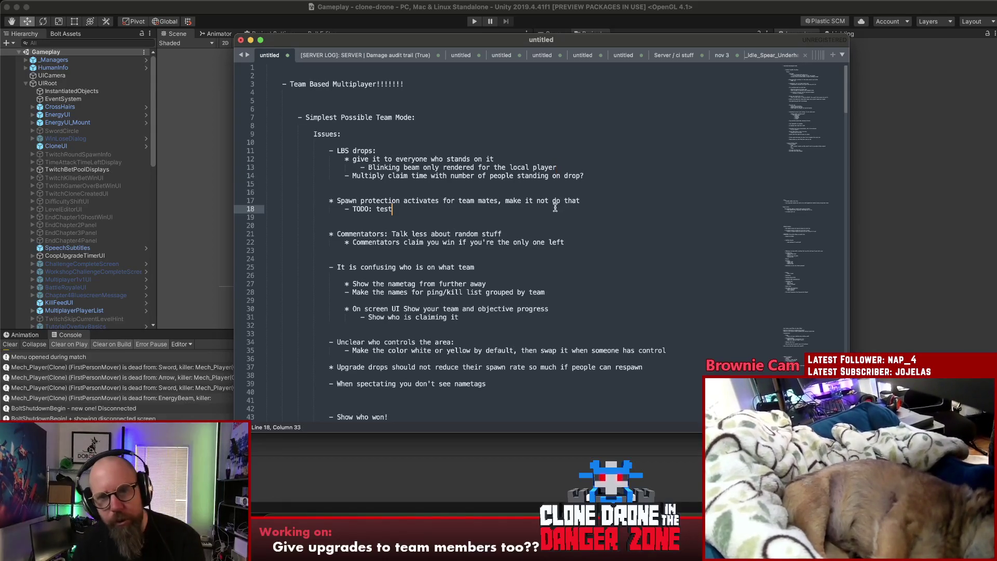
key("shift+Up")
key("shift+Up")
key("BackSpace")
key("Delete")
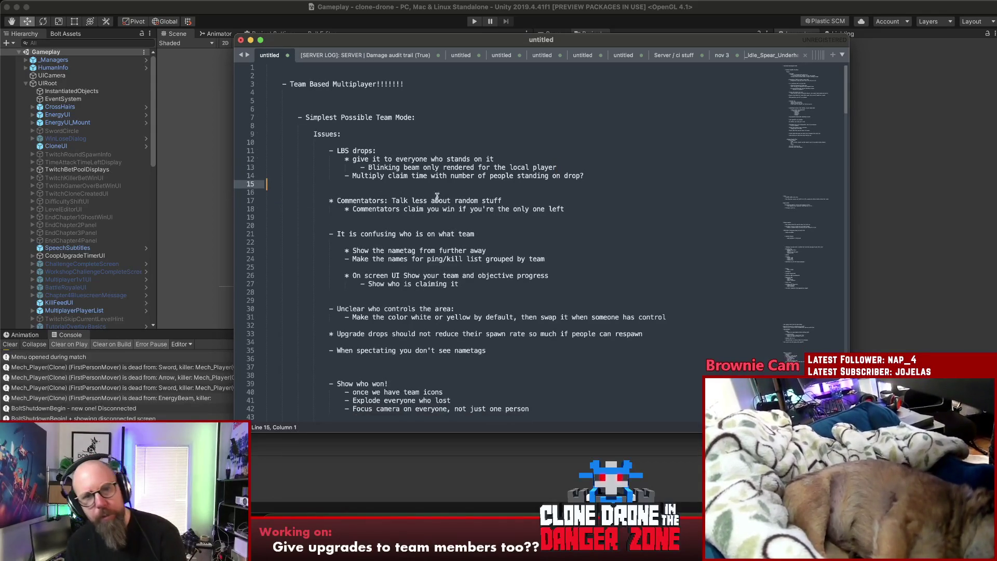
- Delete the Commentators item and its leftover blank lines
left_click(438, 200)
key("Down")
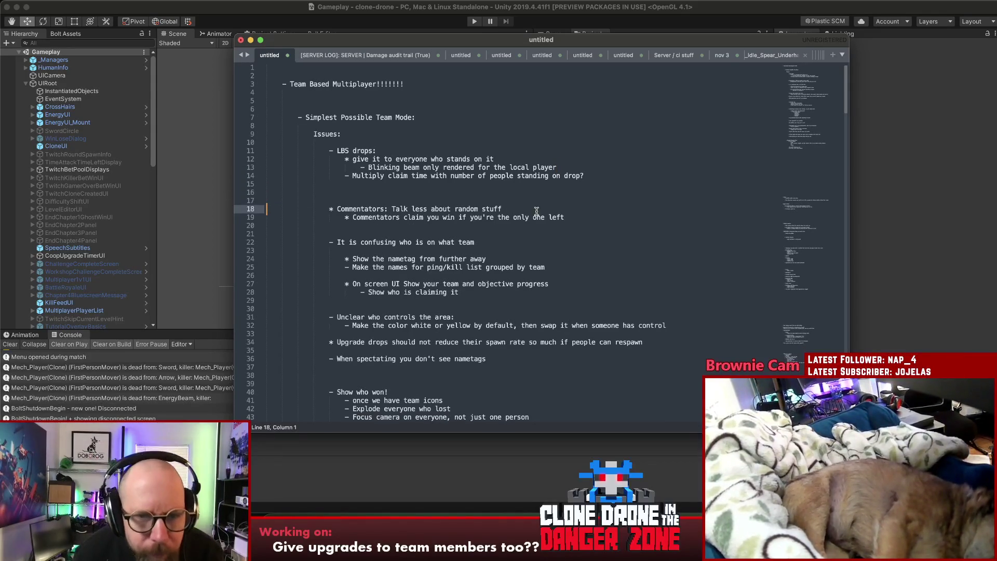
left_click_drag(595, 220, 228, 201)
key("BackSpace")
key("BackSpace")
key("Delete")
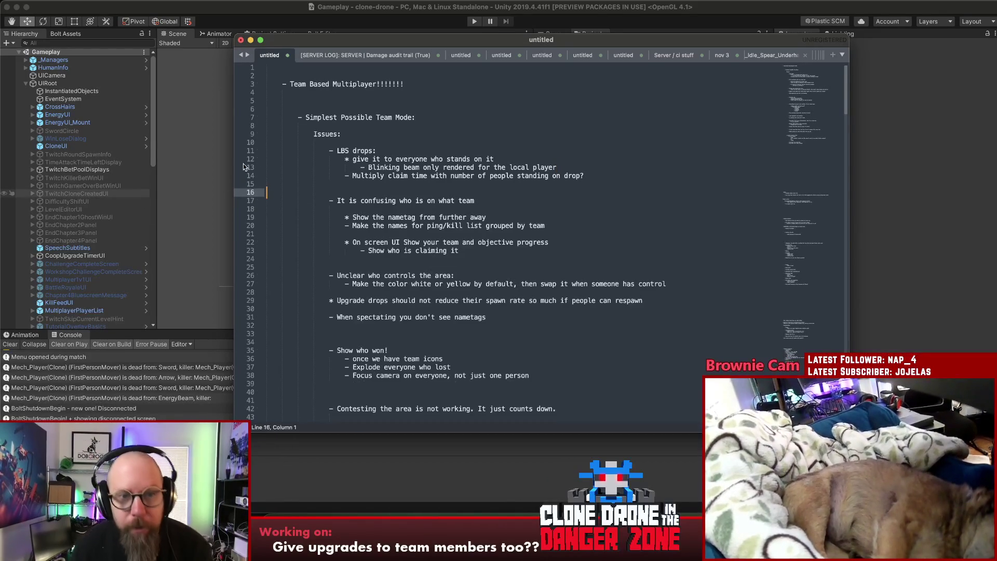
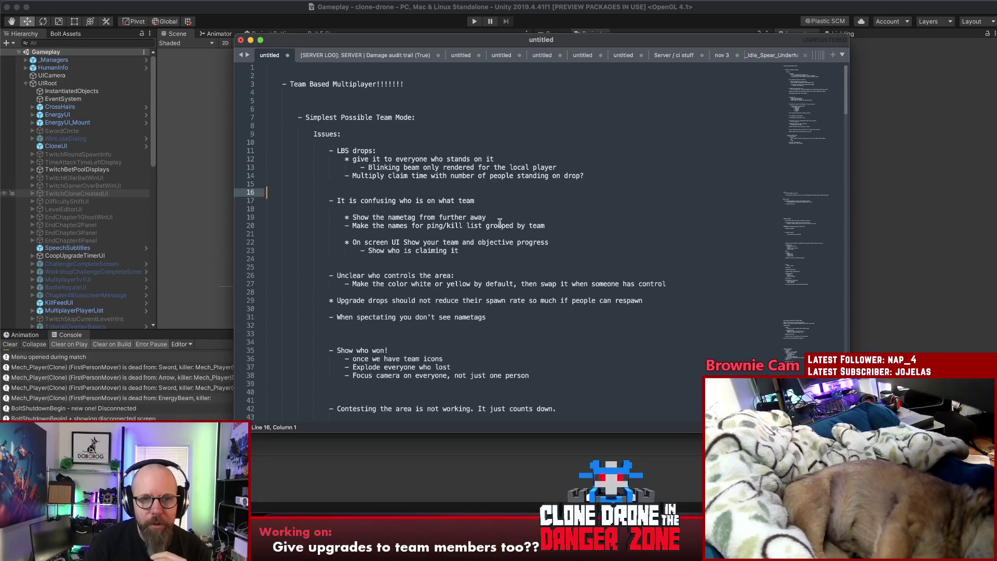
- Delete the nametag-distance note under the team confusion heading
left_click(510, 202)
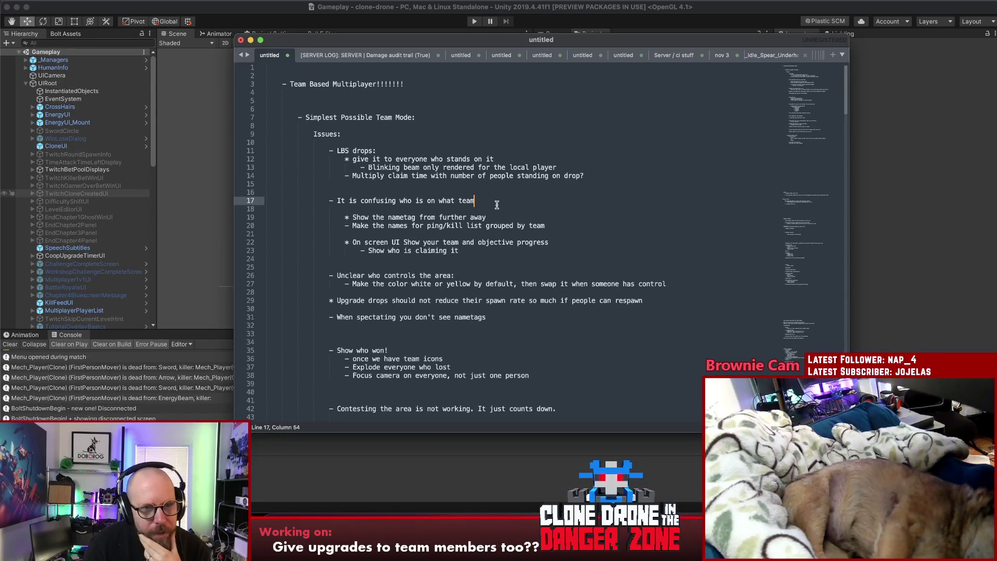
left_click(503, 216)
left_click_drag(503, 216, 266, 218)
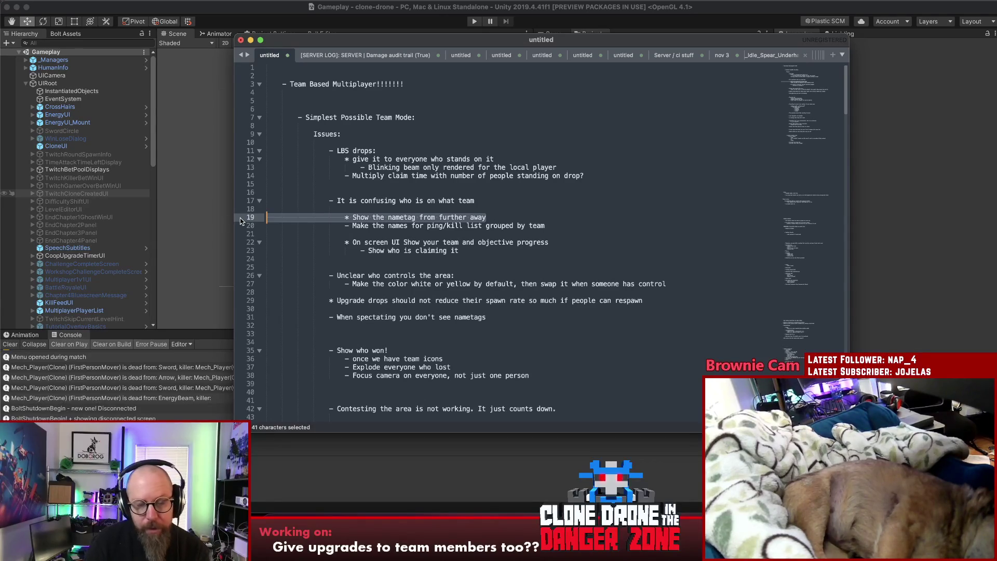
key("BackSpace")
key("BackSpace")
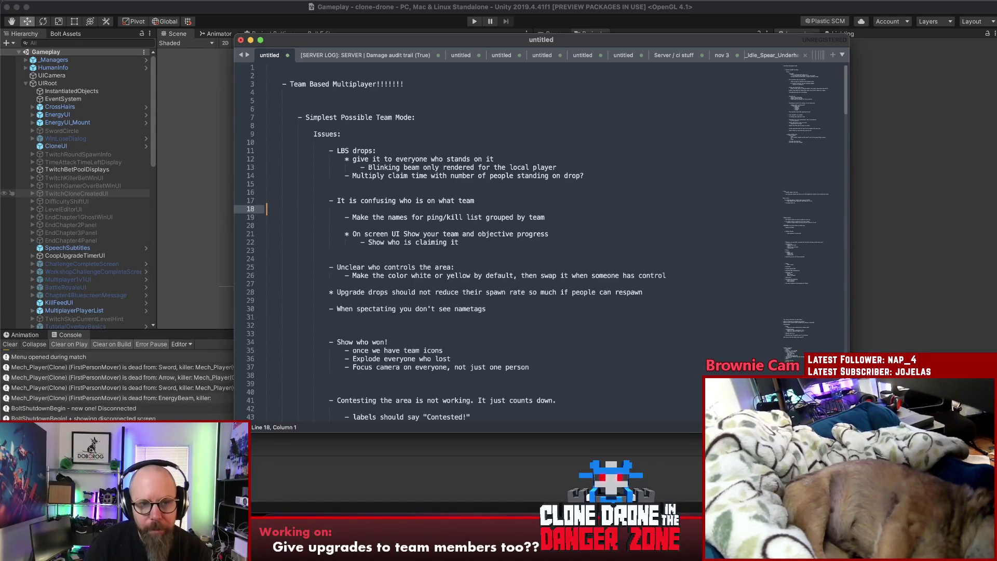
left_click(497, 217)
- Delete the on-screen team UI note and its sub-item
left_click(456, 234)
left_click(469, 242)
left_click_drag(470, 242, 245, 231)
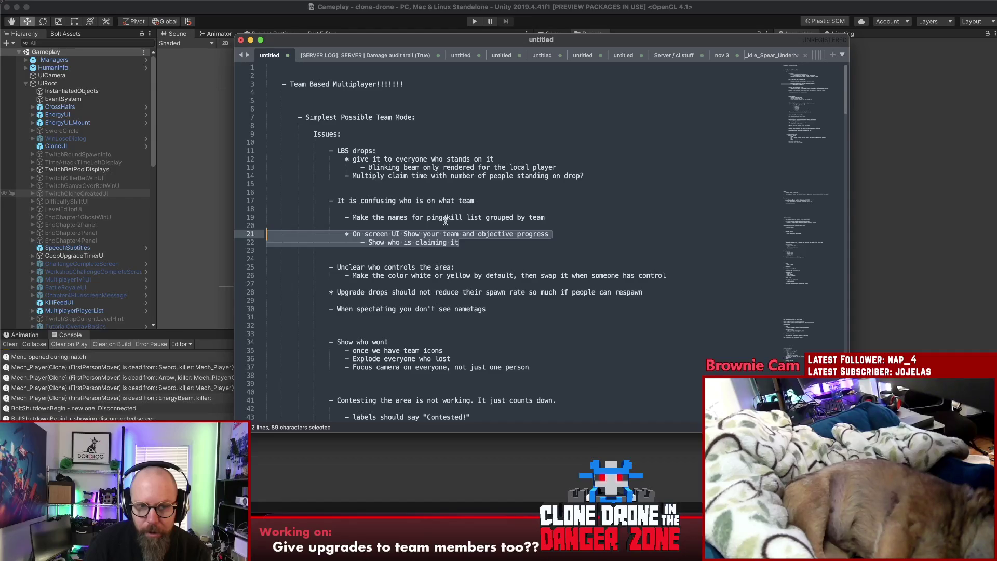
key("BackSpace")
key("BackSpace")
key("BackSpace")
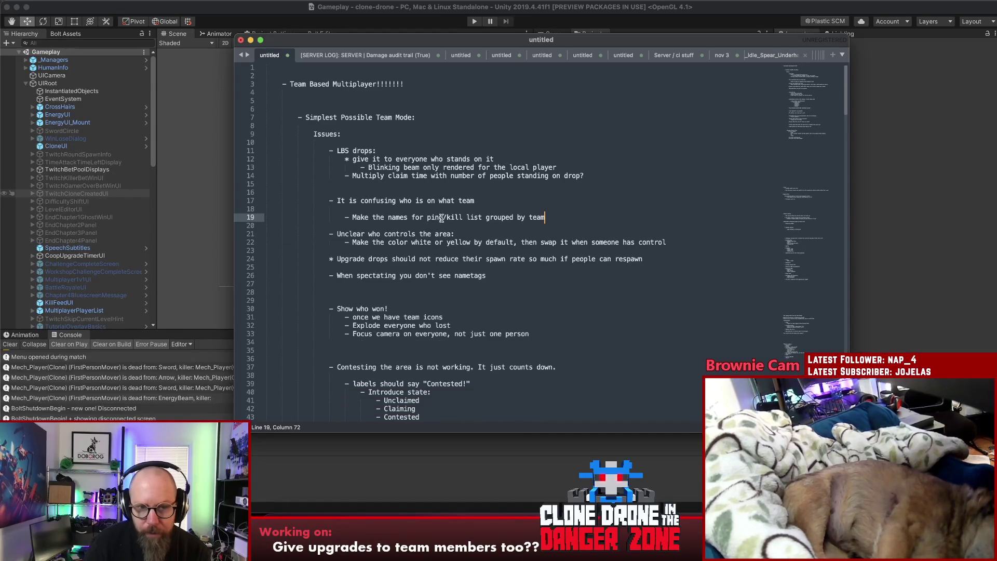
- Delete the upgrade-drop spawn rate note under the area-control heading
left_click(420, 234)
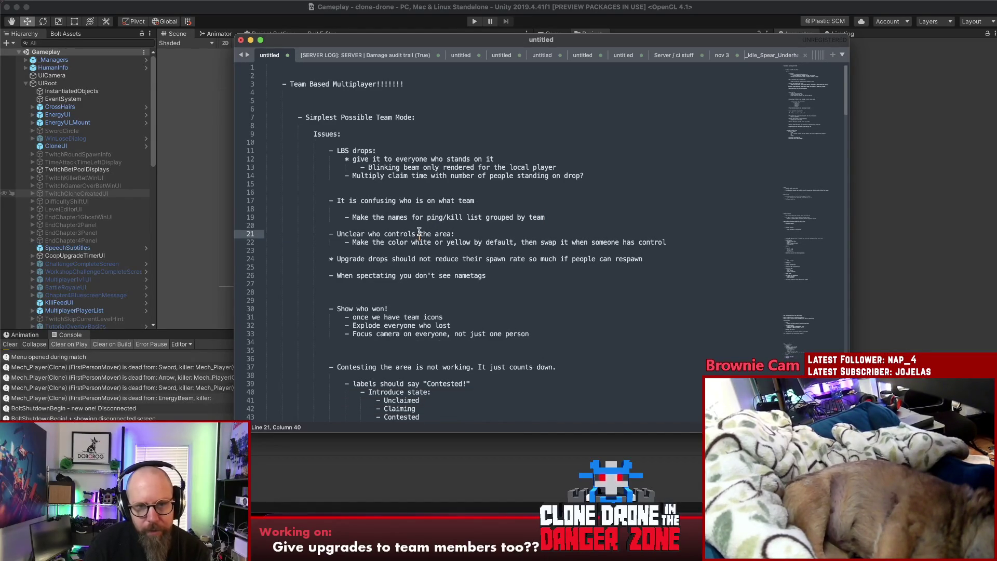
key("Down")
key("Up")
key("Down")
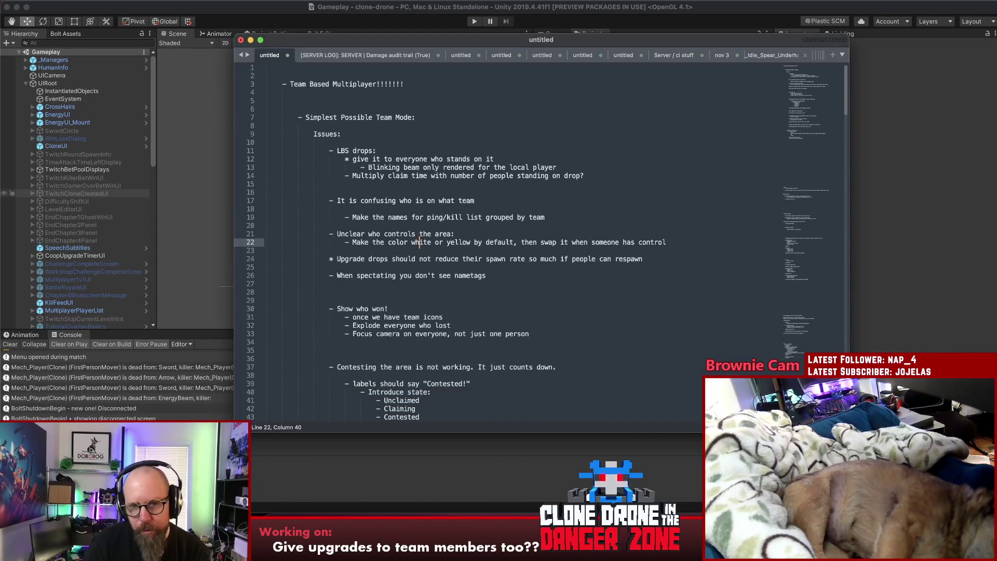
left_click(512, 232)
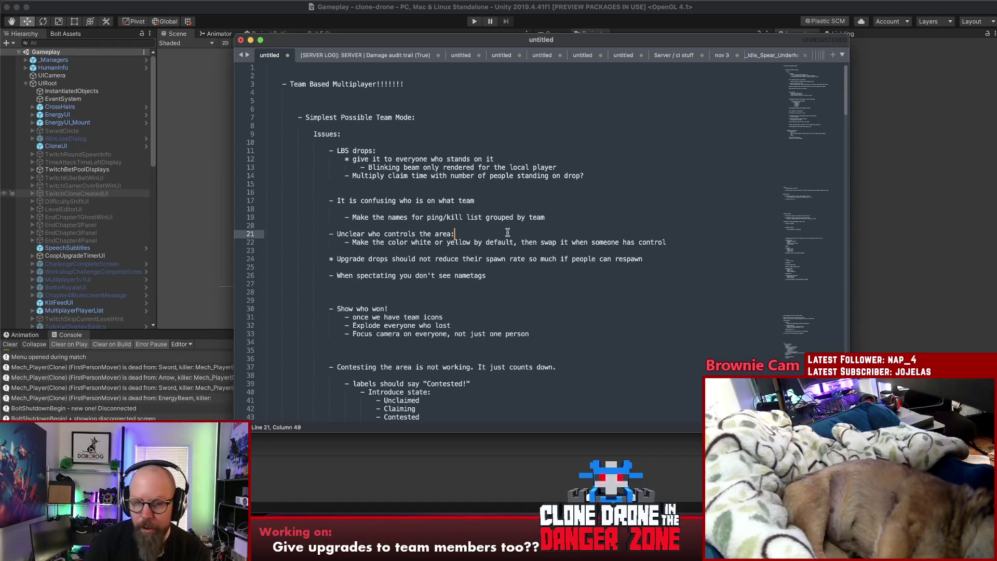
left_click(391, 258)
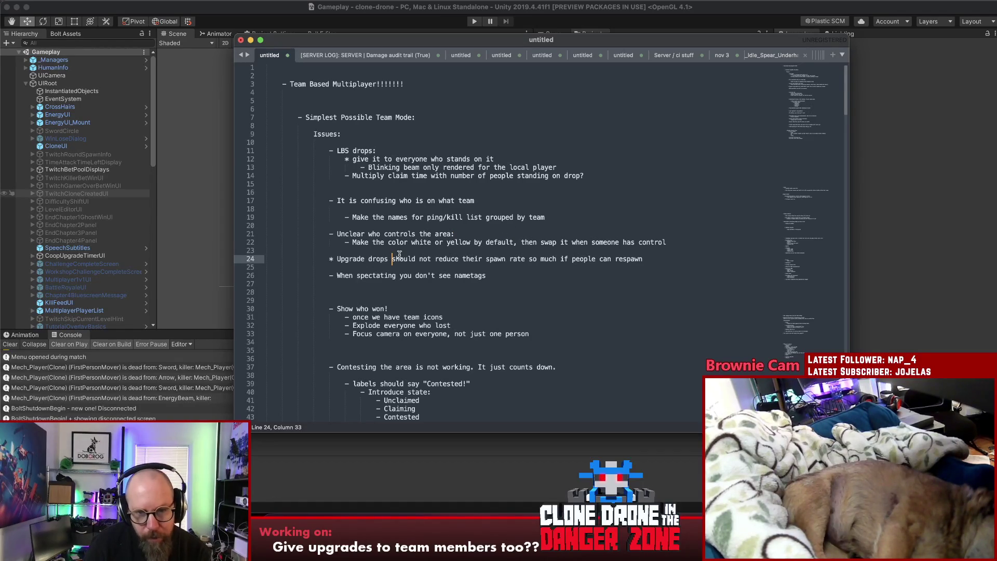
mouse_move(322, 260)
left_mouse_down()
mouse_move(662, 257)
mouse_move(328, 259)
left_mouse_up()
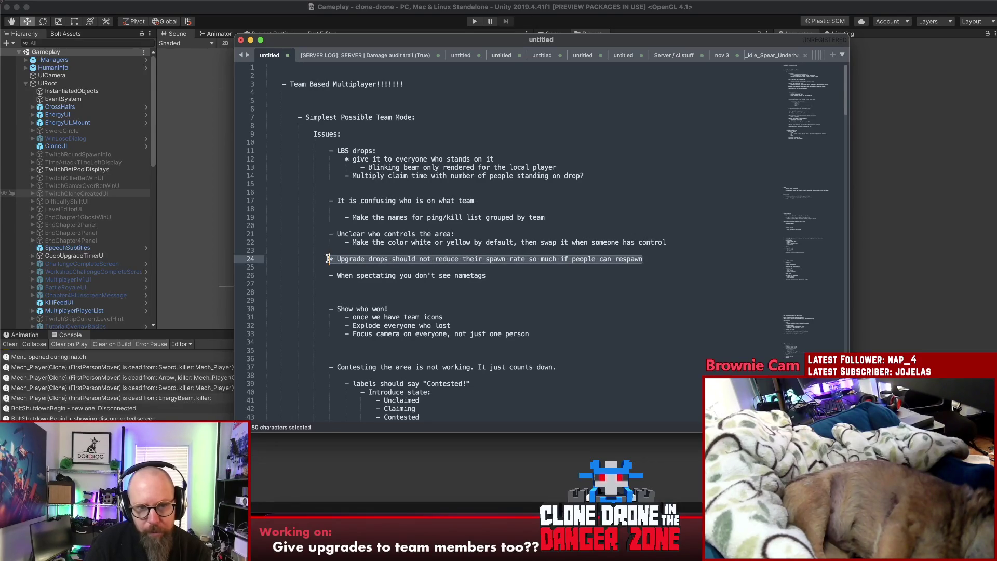
key("Delete")
key("Delete")
key("Delete")
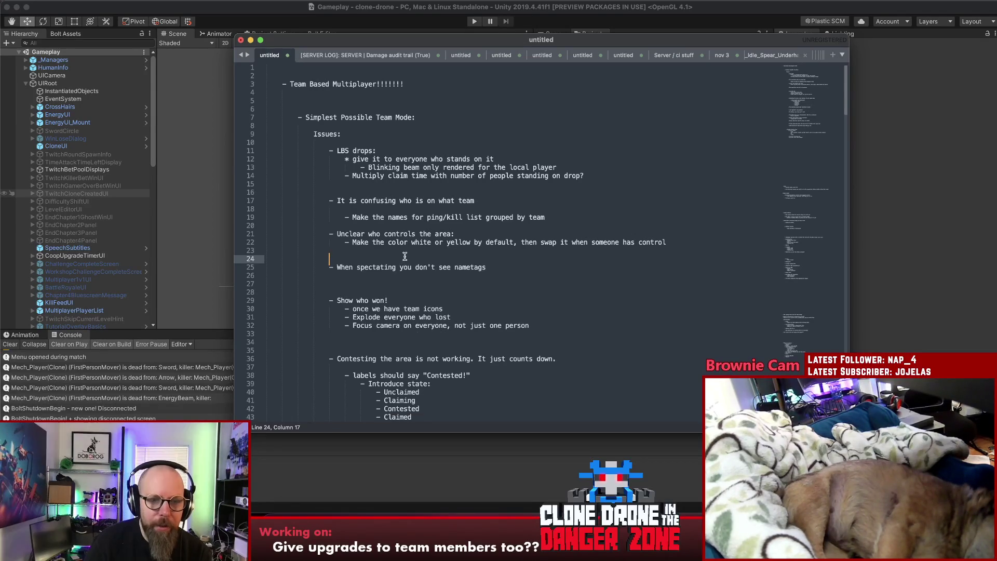
- Realign 'When spectating you don't see nametags' as its own item on line 24
key("Delete")
key("Delete")
key("Delete")
key("Return")
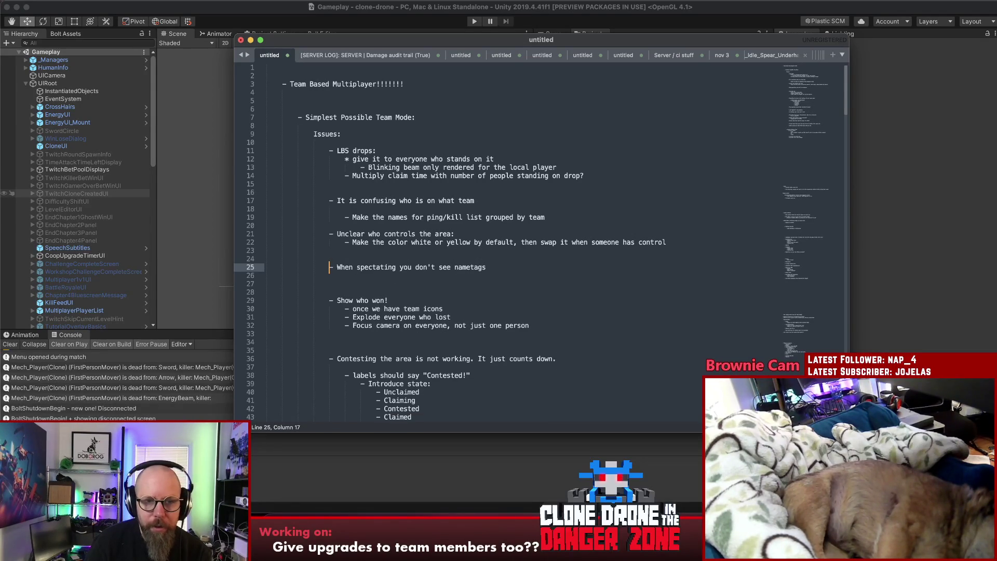
left_click(506, 268)
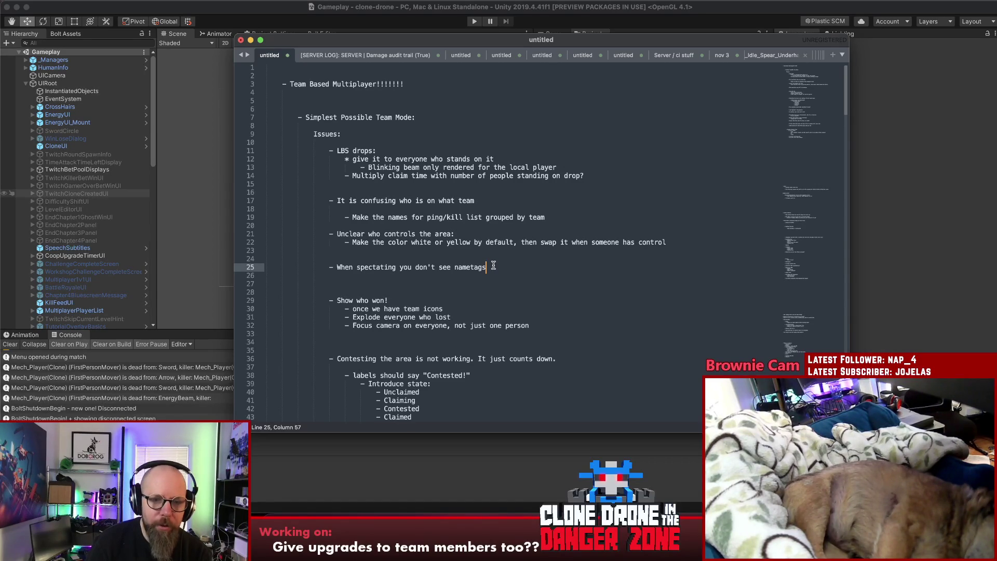
key("super+Left")
key("super+Left")
key("BackSpace")
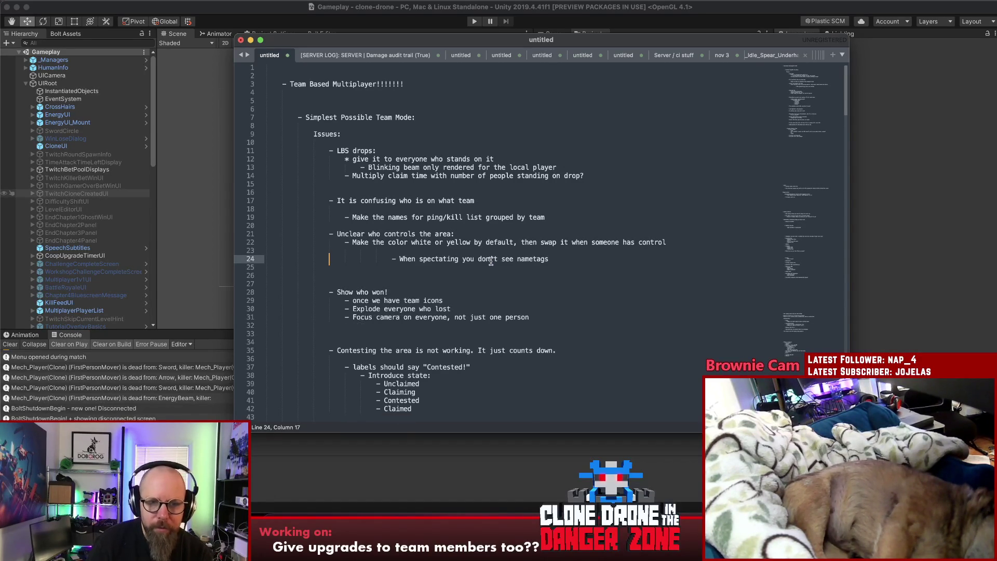
key("Delete")
key("Delete")
key("Delete")
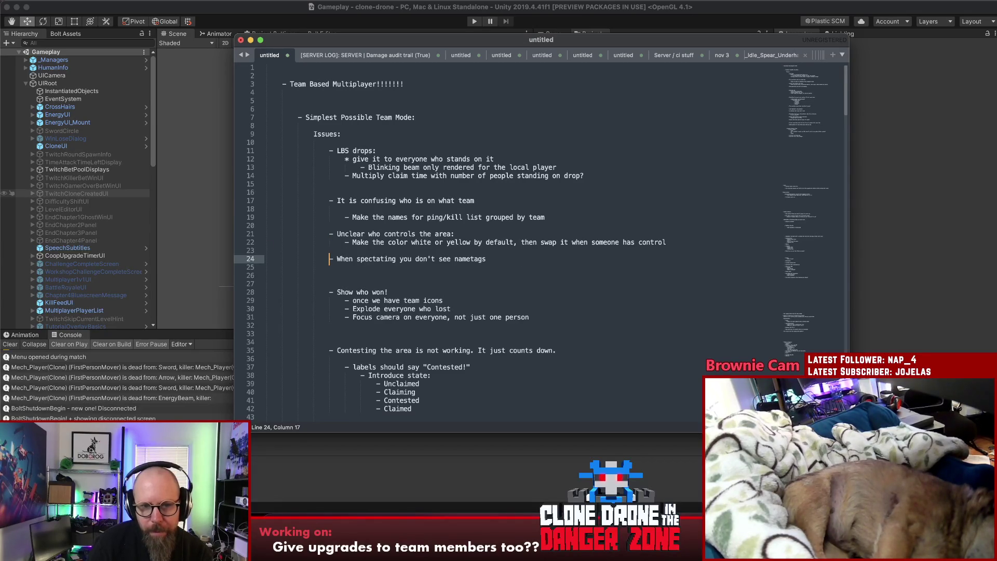
left_click(516, 259)
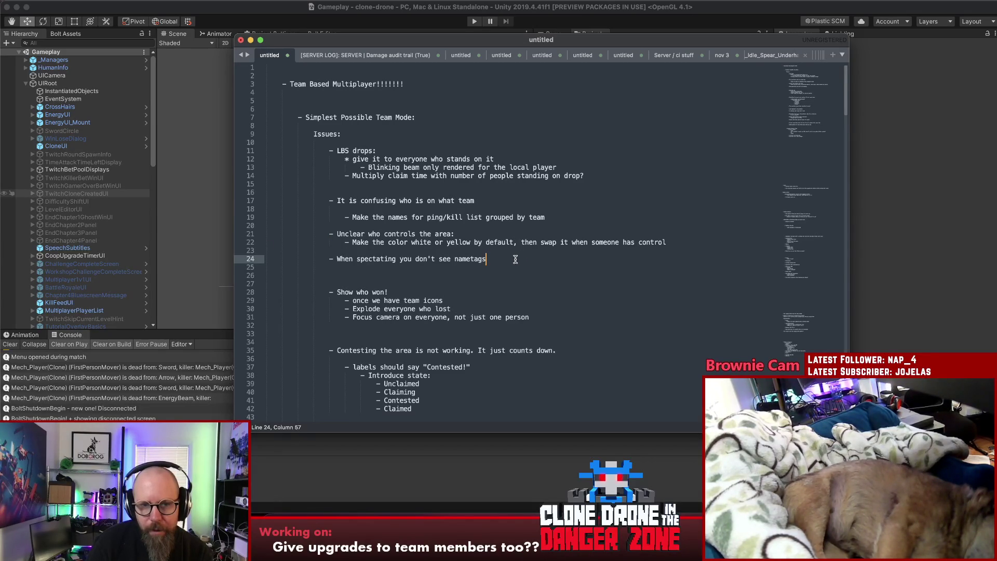
left_click(516, 252)
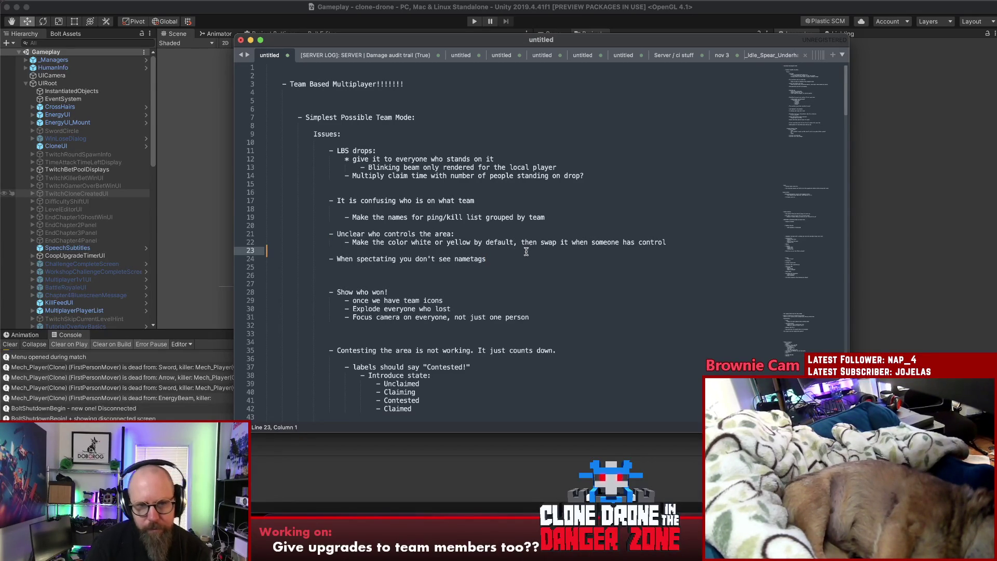
left_click(519, 267)
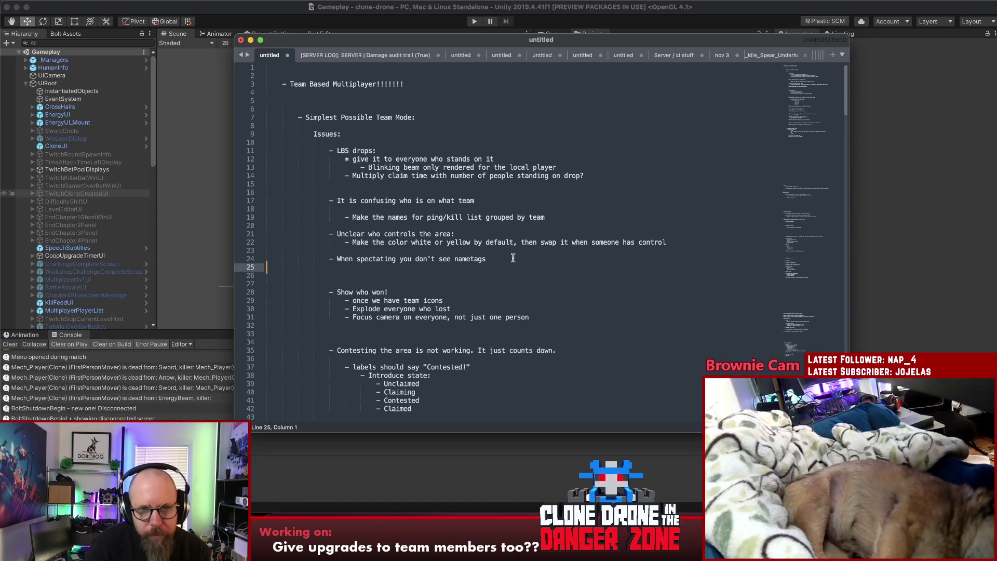
- Add '- Maybe reduce spawn rate slightly?' on a new line below the LBS drops items
left_click(628, 176)
key("Return")
key("Return")
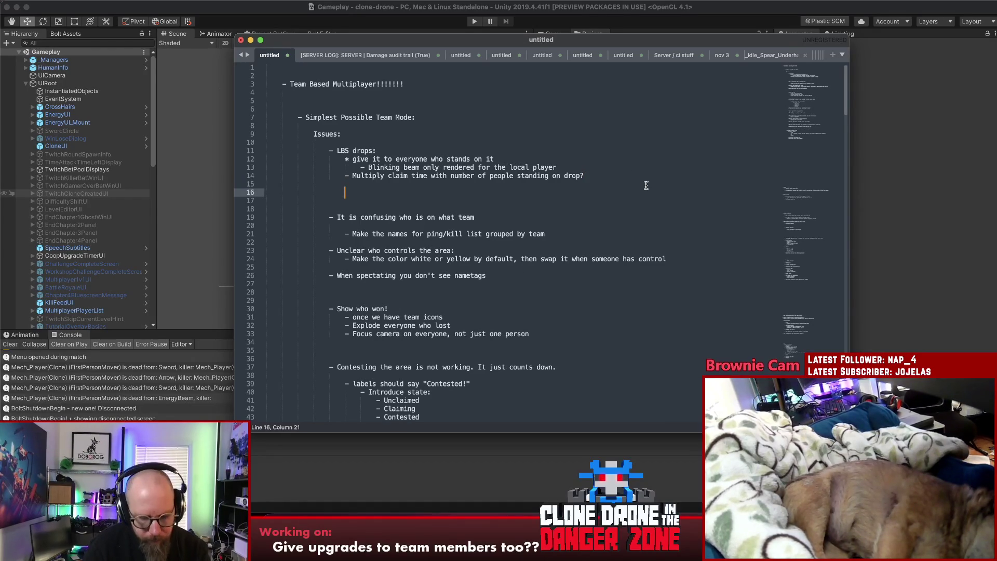
type("- Maybe ")
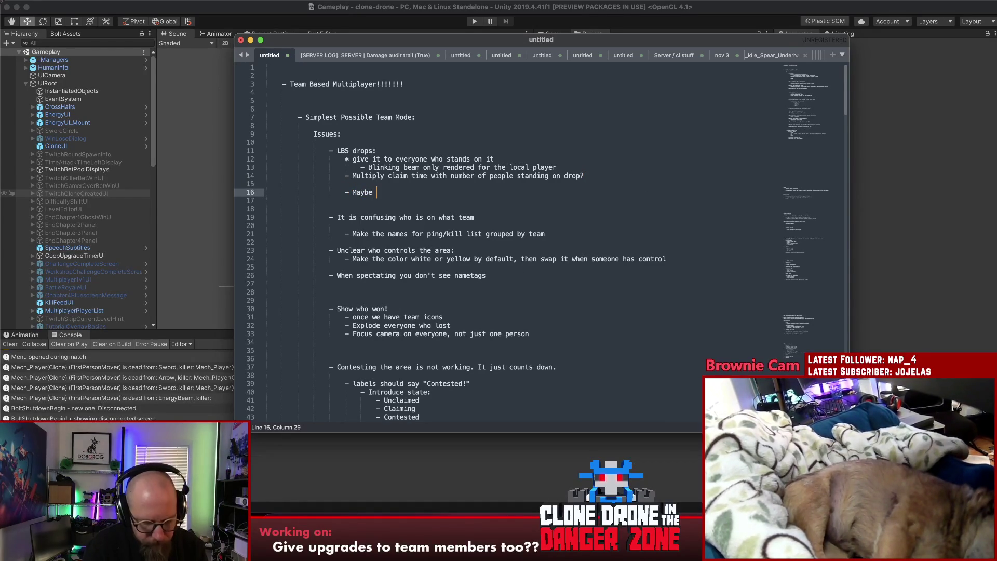
type("reduce spawn rate slightly?")
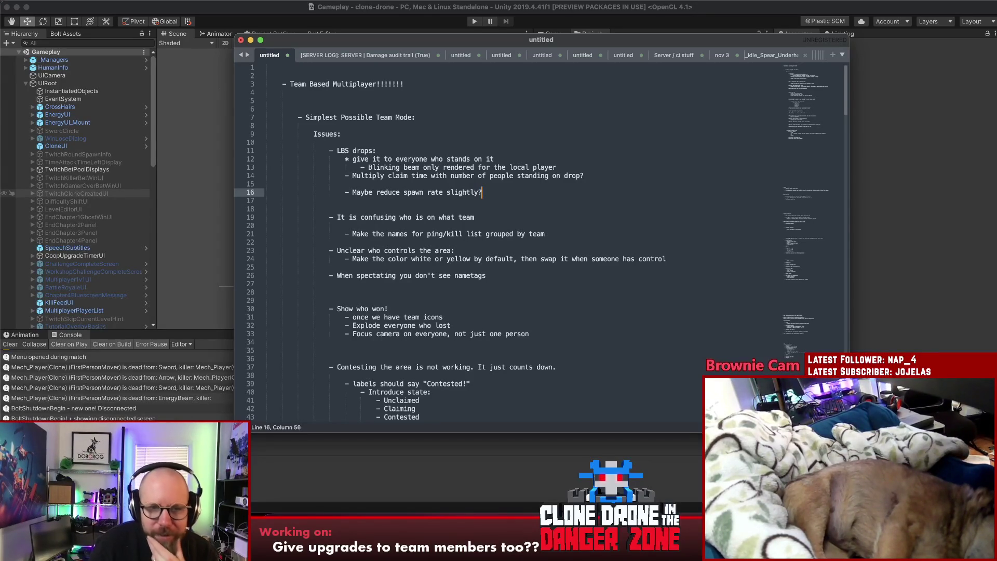
scroll(578, 229, "down", 10)
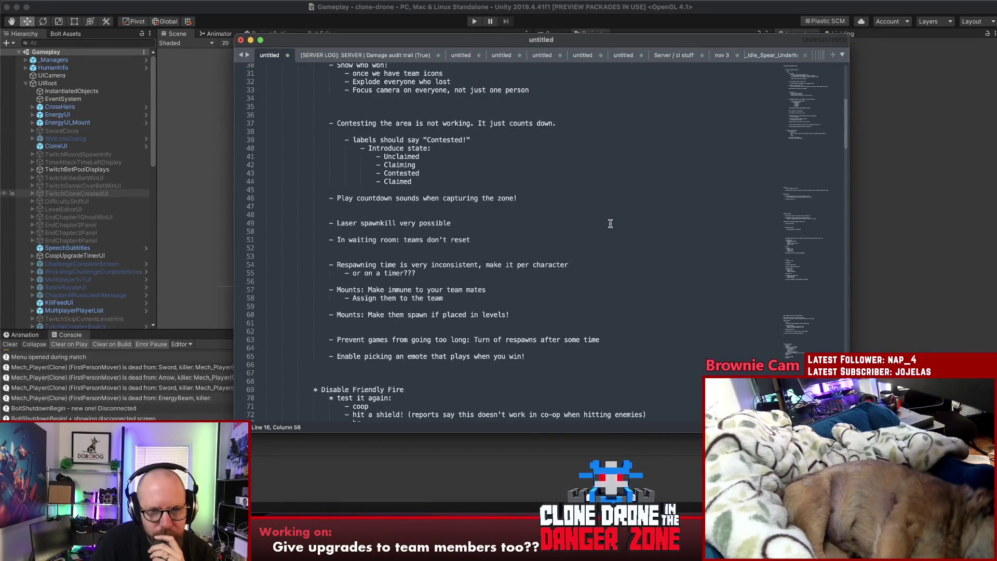
scroll(610, 223, "down", 4)
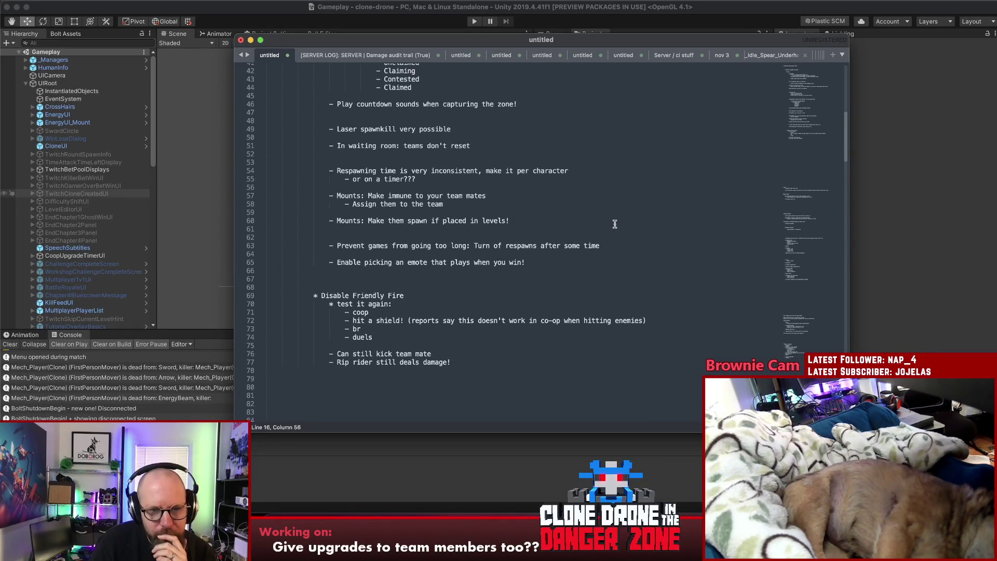
scroll(613, 223, "up", 10)
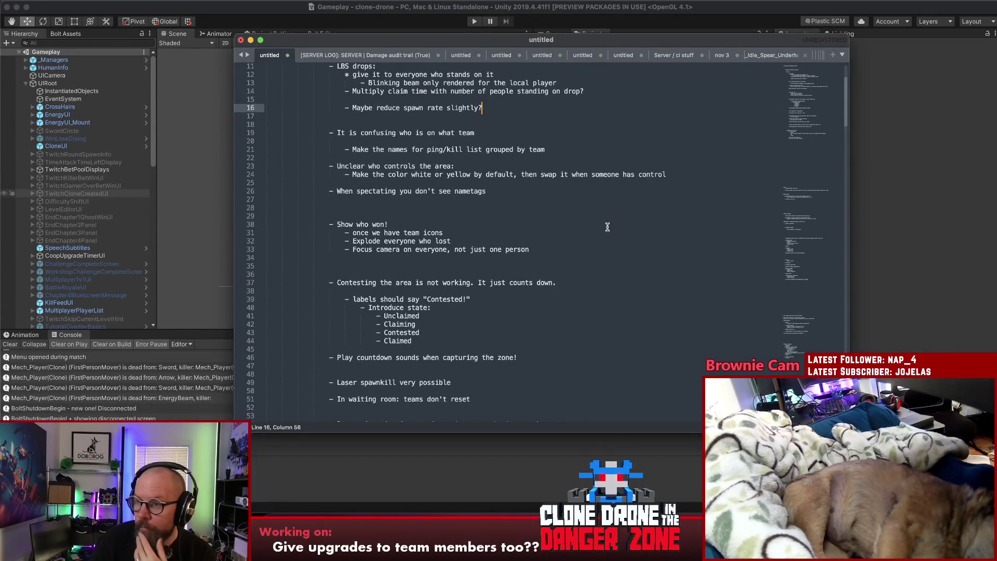
scroll(607, 228, "up", 3)
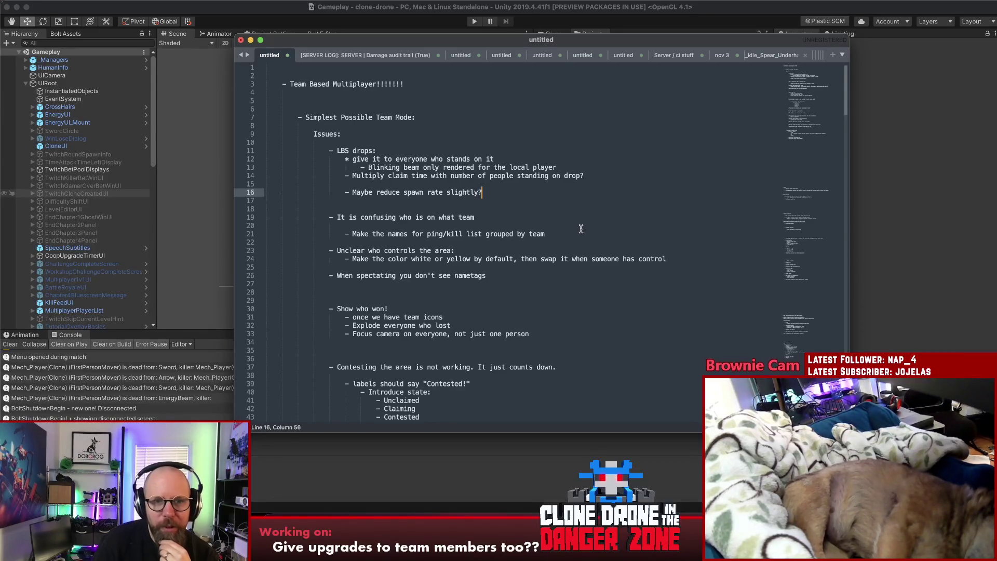
left_click(491, 179)
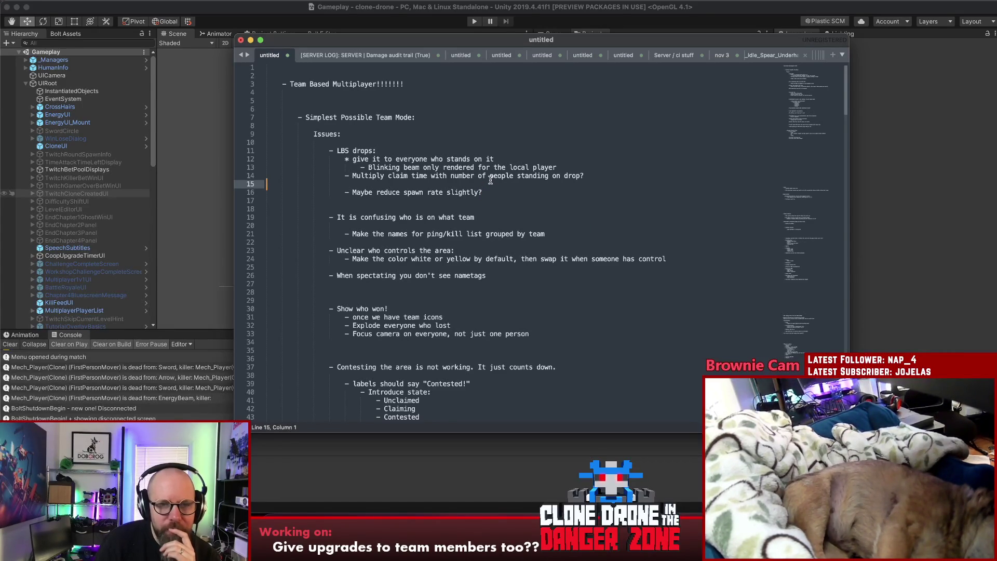
left_click(492, 193)
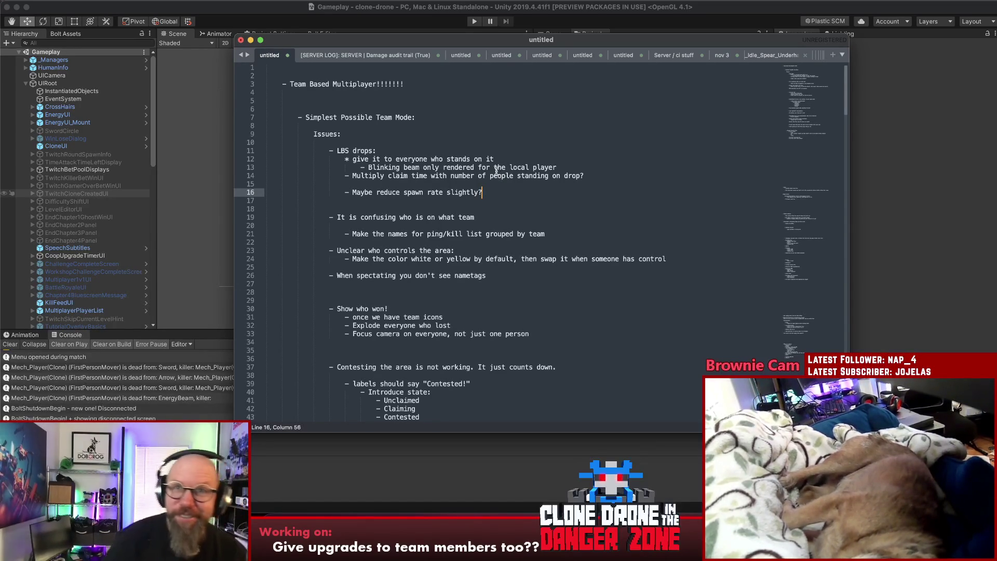
left_click(535, 184)
left_click(536, 189)
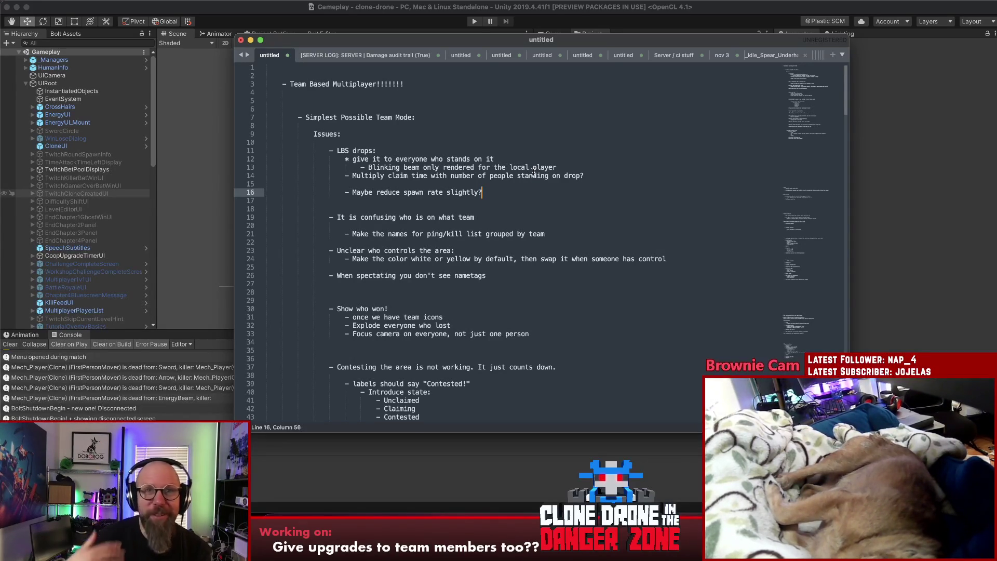
key("Down")
key("Down")
key("Up")
key("Up")
key("Up")
key("Down")
key("Down")
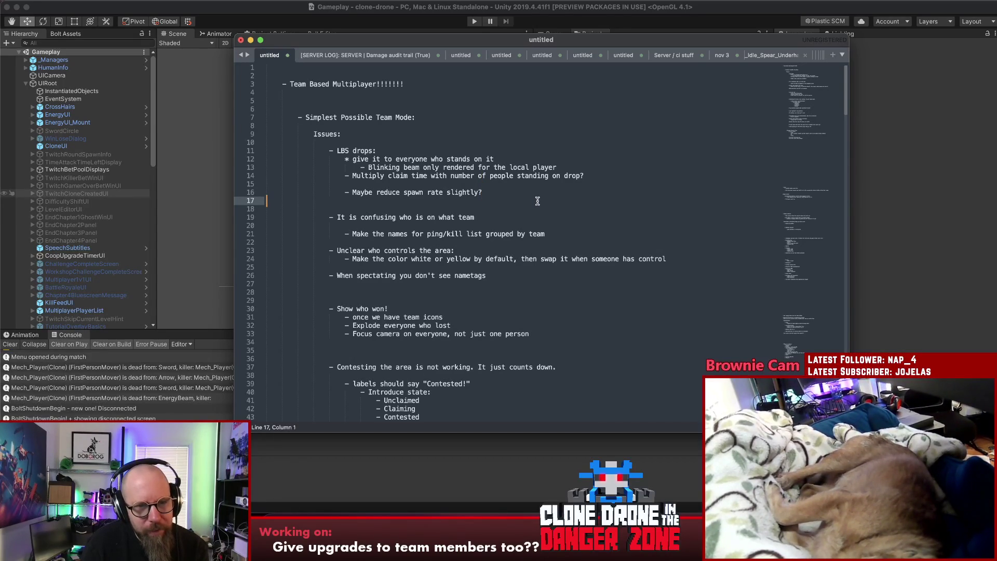
key("Tab")
- Add the sub-note 'Play again in a bit and see what it feels like' under the spawn-rate item
key("Return")
key("Up")
type("-  Play ")
type("again i")
type("a bit and see what it feels ")
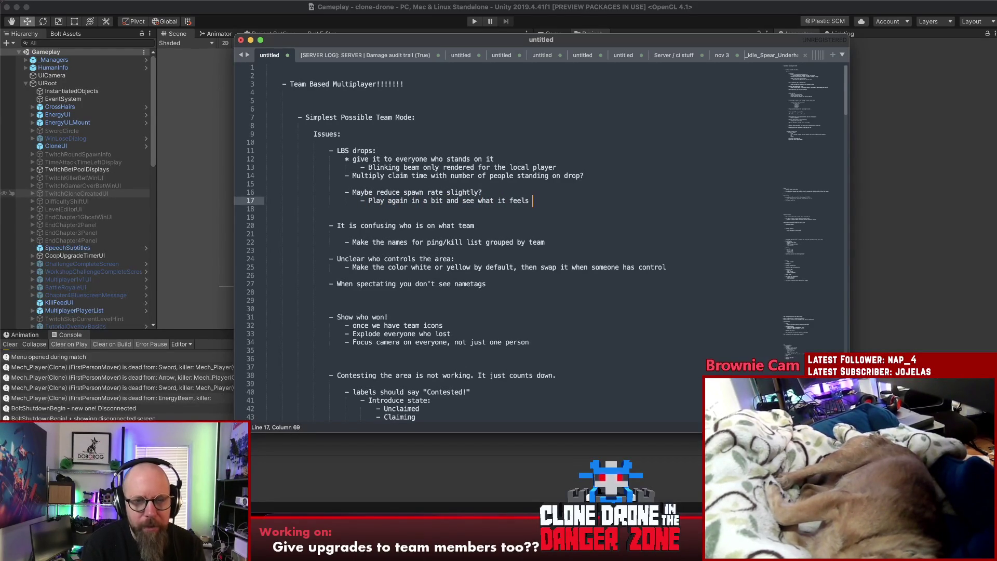
type("like")
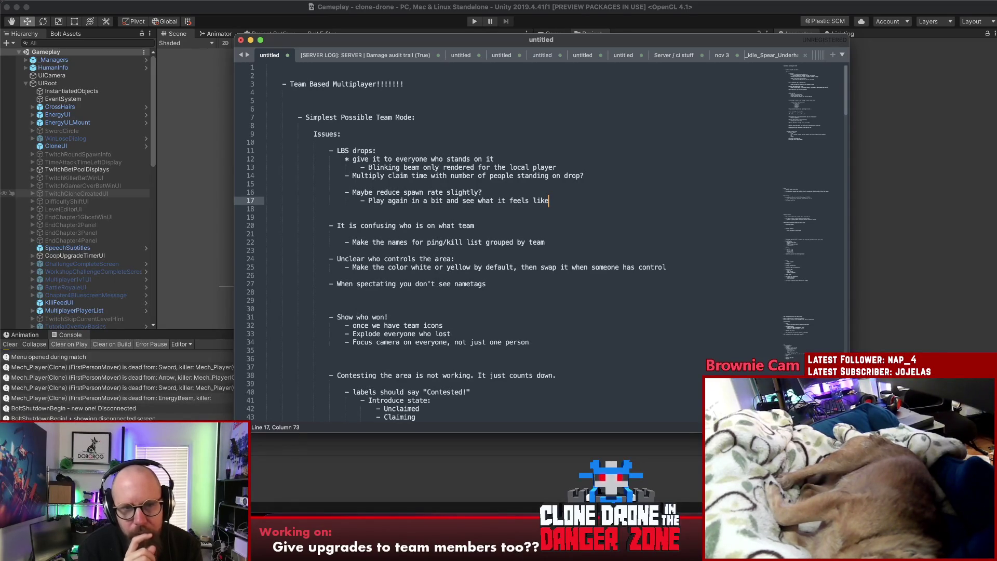
key("Left")
key("Left")
key("Left")
key("Up")
- Remove the blank line below the team-confusion note, then cut the note and its sub-point
key("Down")
key("Down")
key("Down")
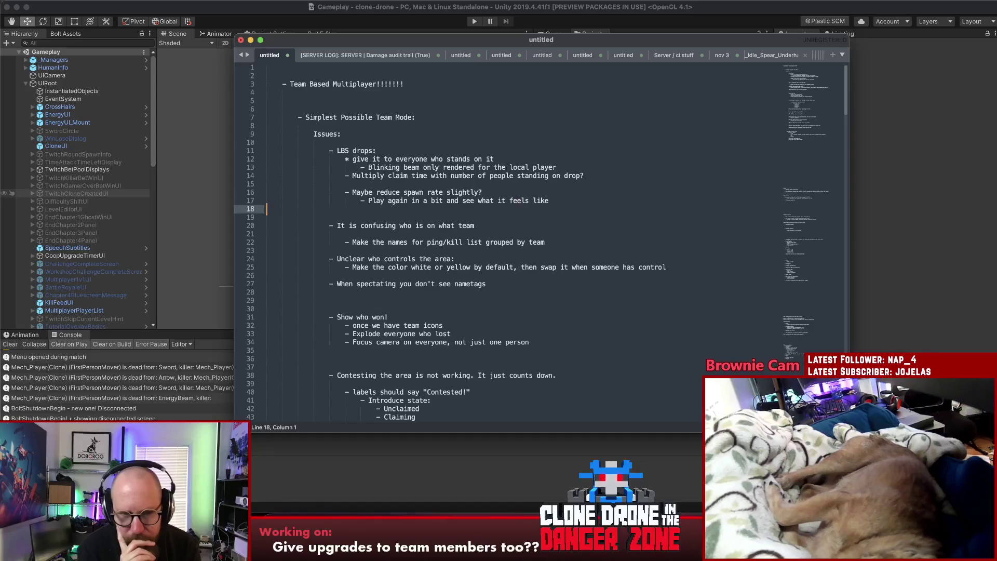
key("Up")
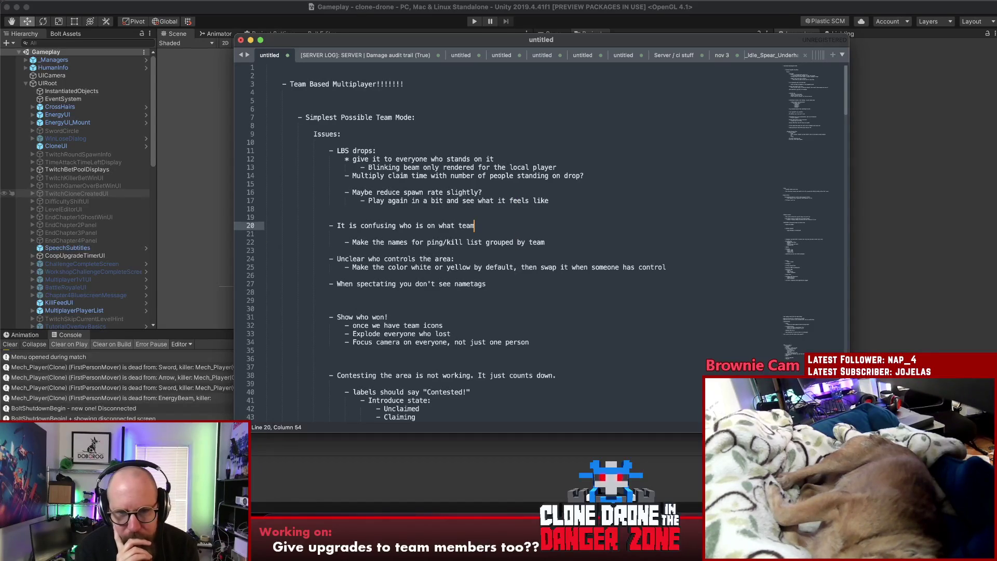
key("Delete")
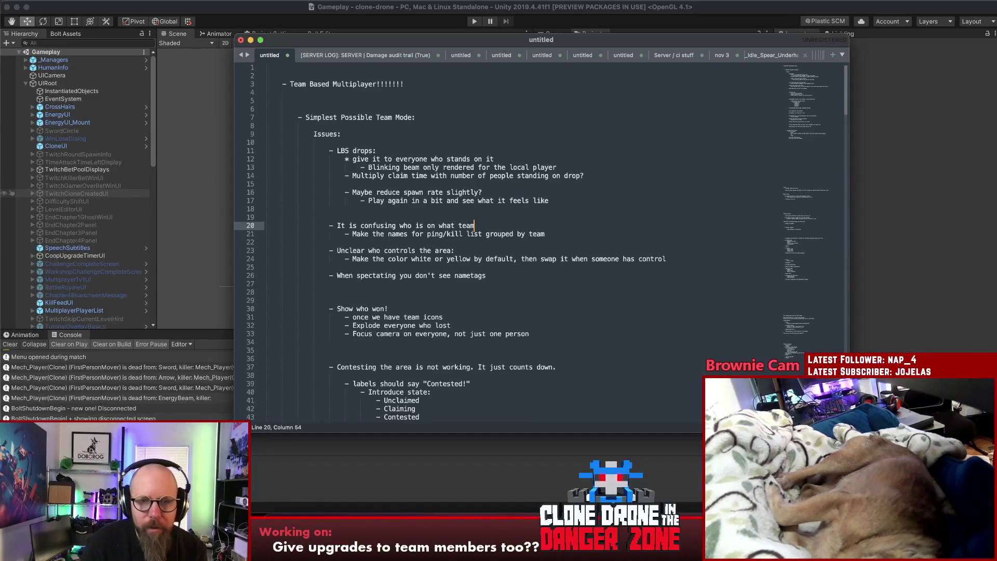
left_click_drag(545, 235, 328, 227)
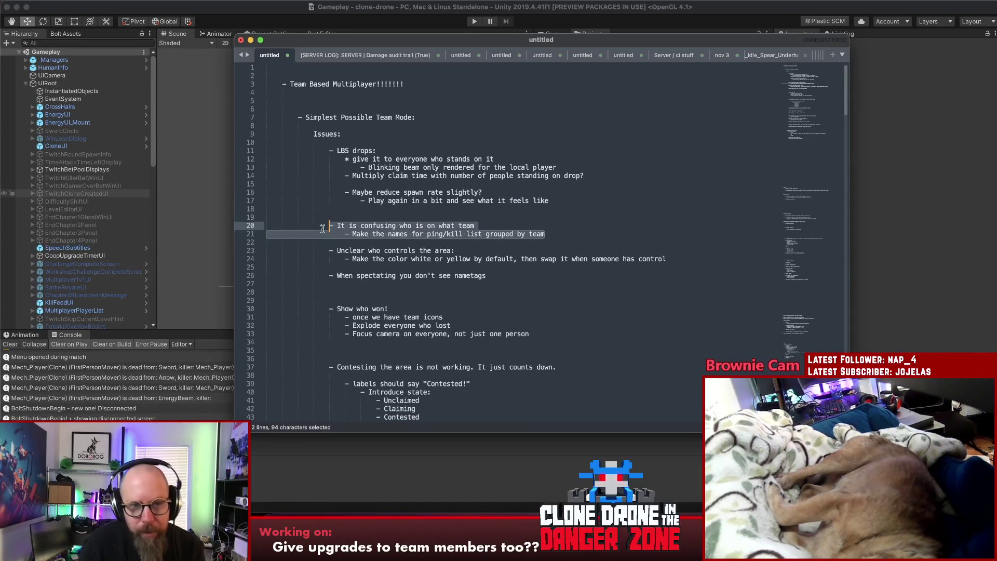
key("super+x")
- Paste the team-confusion lines below the emote item and indent them
scroll(378, 249, "down", 10)
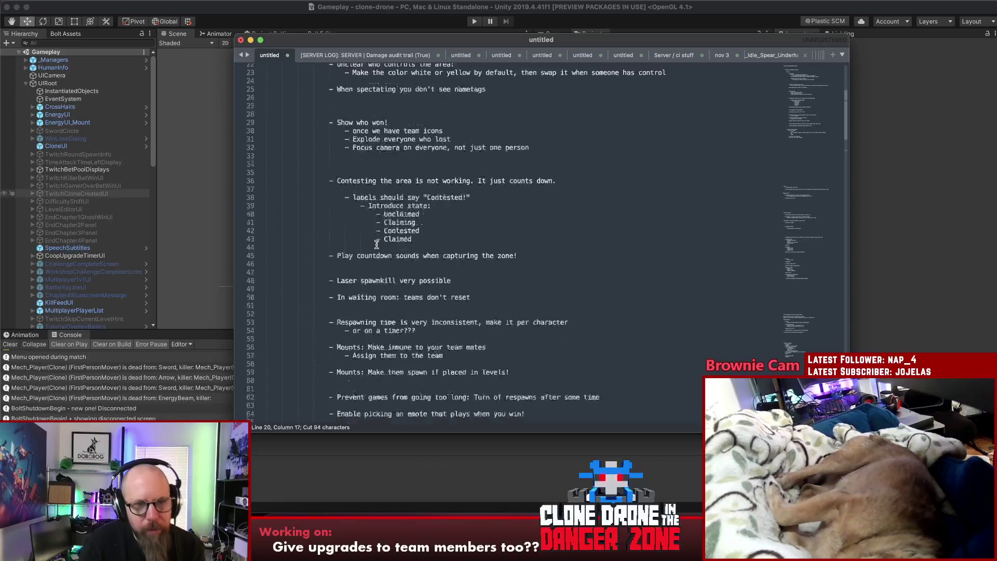
left_click(364, 276)
key("Return")
key("Return")
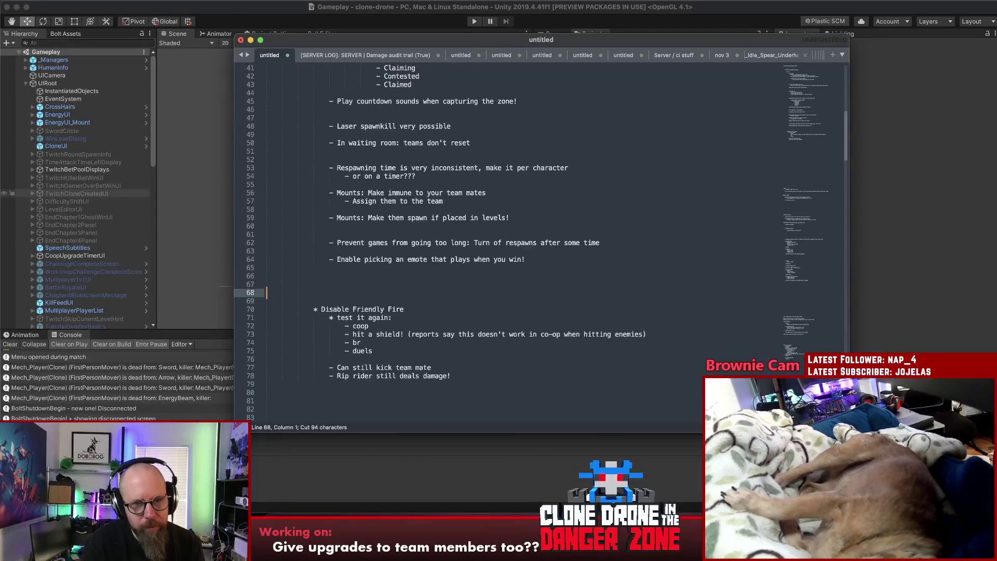
key("Up")
key("super+v")
left_click(267, 284)
key("Tab")
key("Tab")
key("Tab")
key("Tab")
left_click(415, 259)
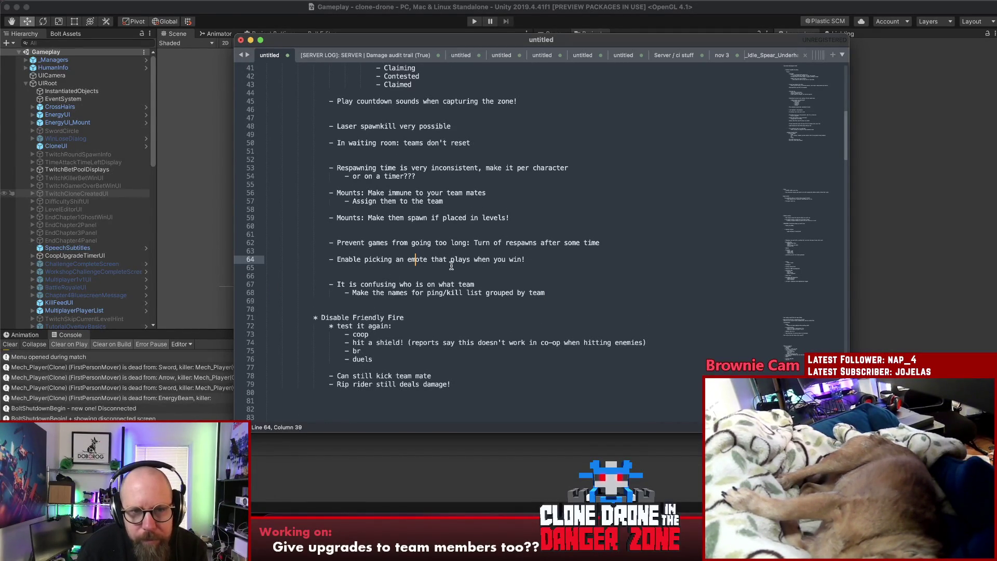
- Insert a blank line after the blinking-beam note and select that note's text
scroll(534, 254, "up", 10)
scroll(533, 256, "up", 3)
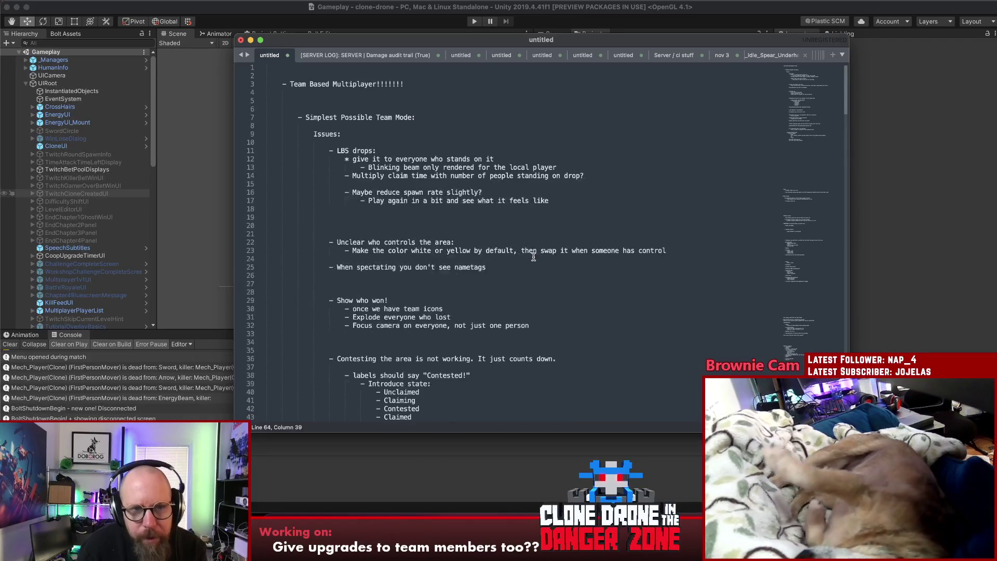
left_click(461, 143)
left_click(599, 173)
key("Return")
left_click(599, 172)
left_click_drag(598, 172, 357, 176)
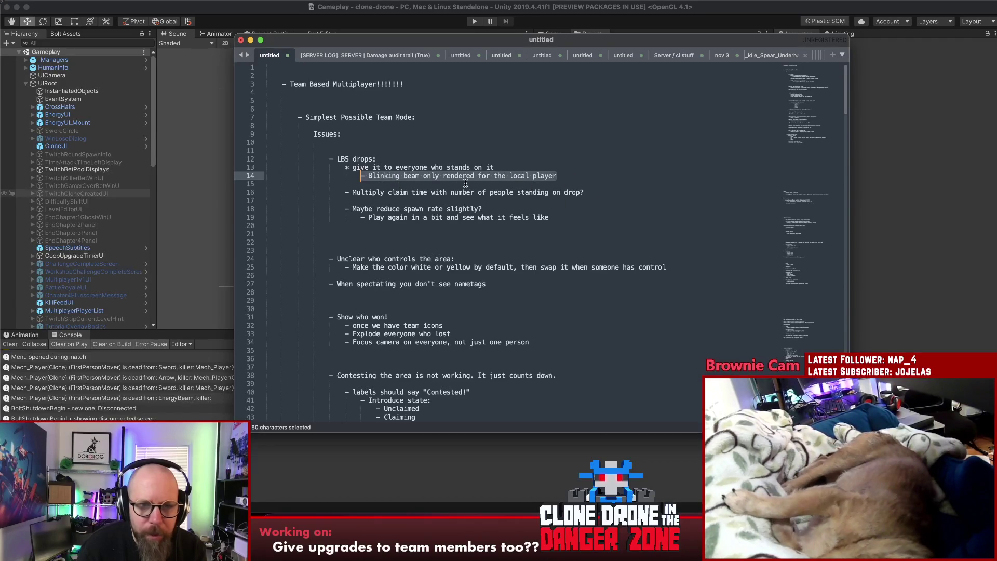
key("super+Tab")
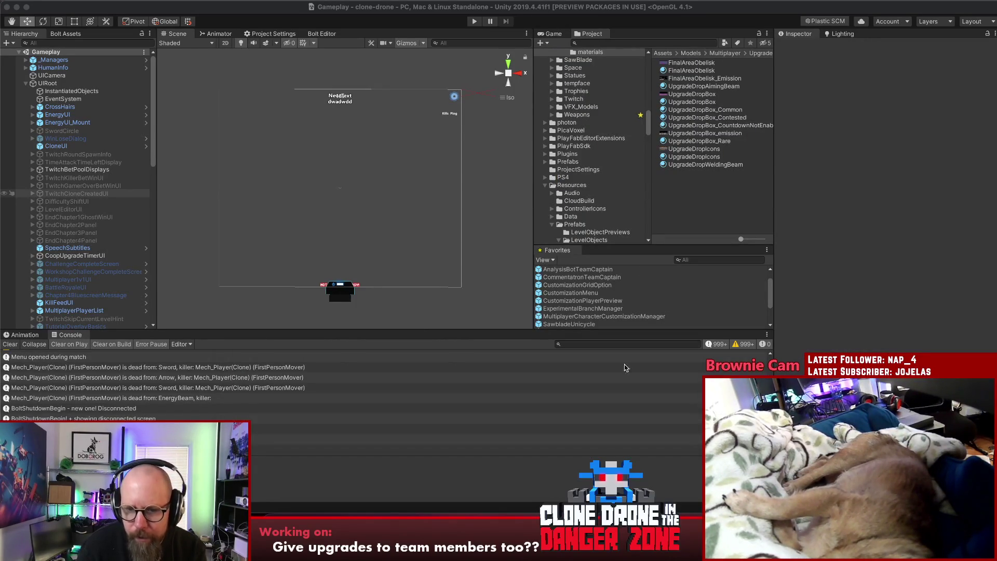
- Open UpgradeDropRobotStation.cs in Rider via Search Everywhere ('upgradedroprobot') and go to the ArmInner3 field
key("super+Tab")
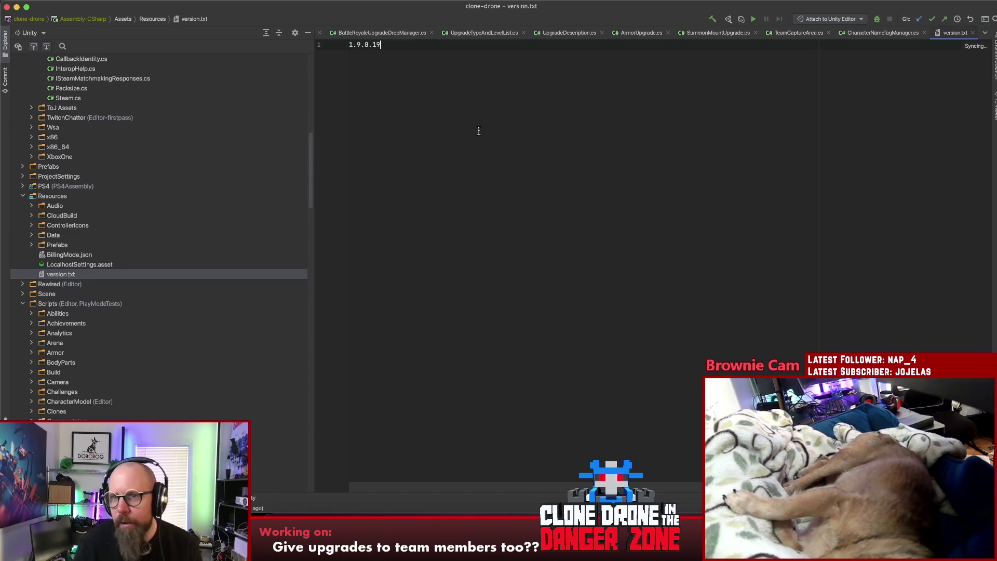
key("shift")
key("shift")
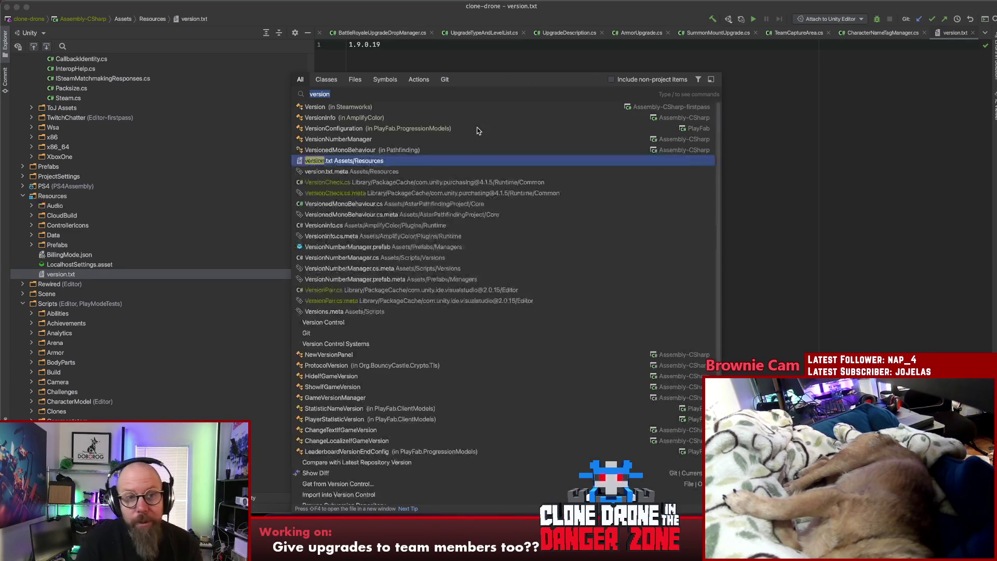
type("u")
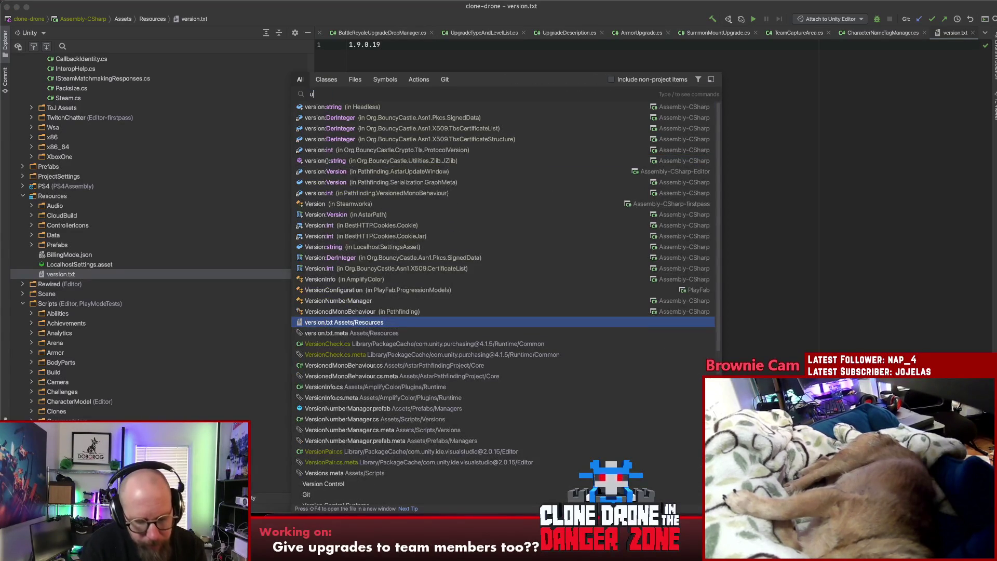
type("pgradedroprobot")
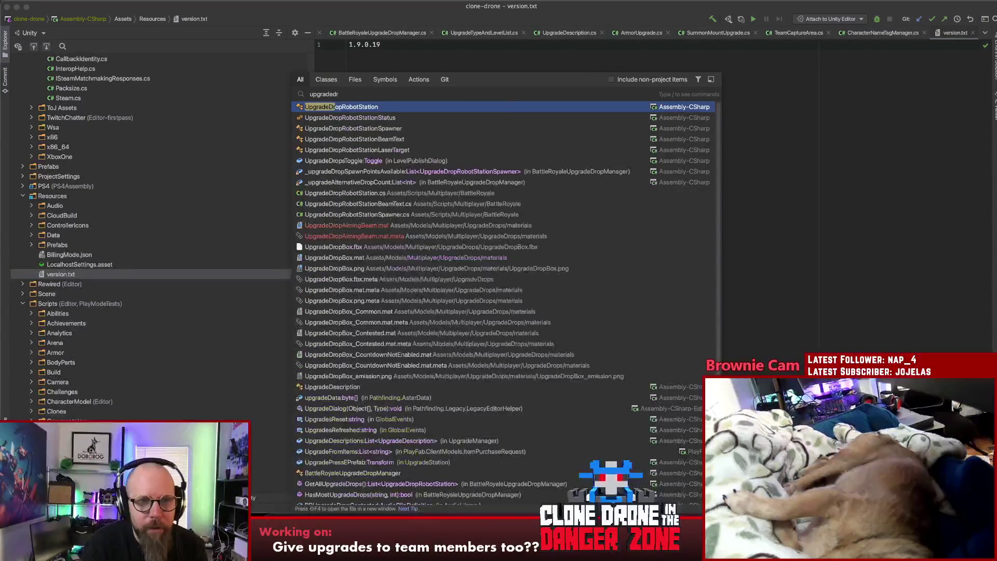
key("Return")
scroll(616, 144, "down", 10)
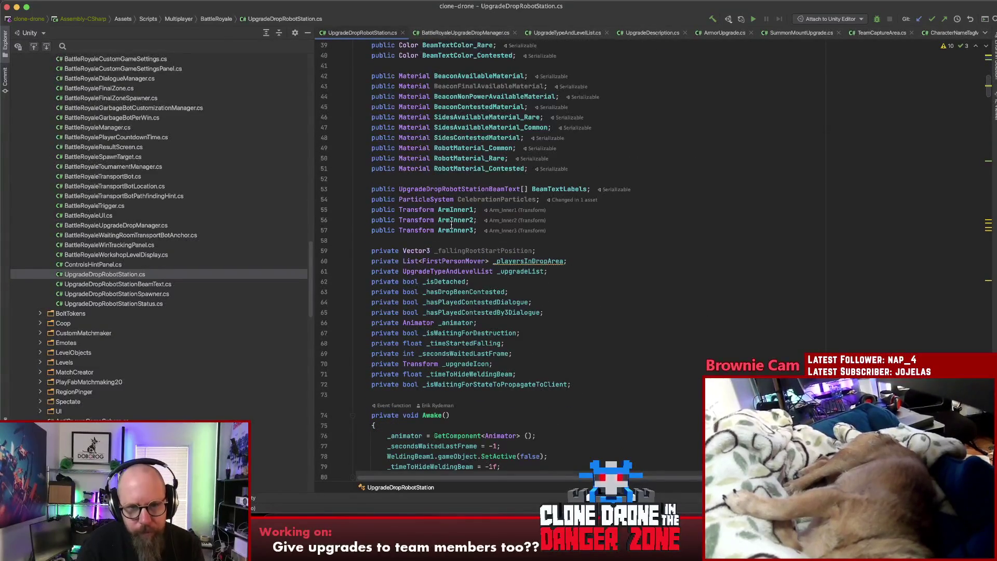
left_click(455, 229)
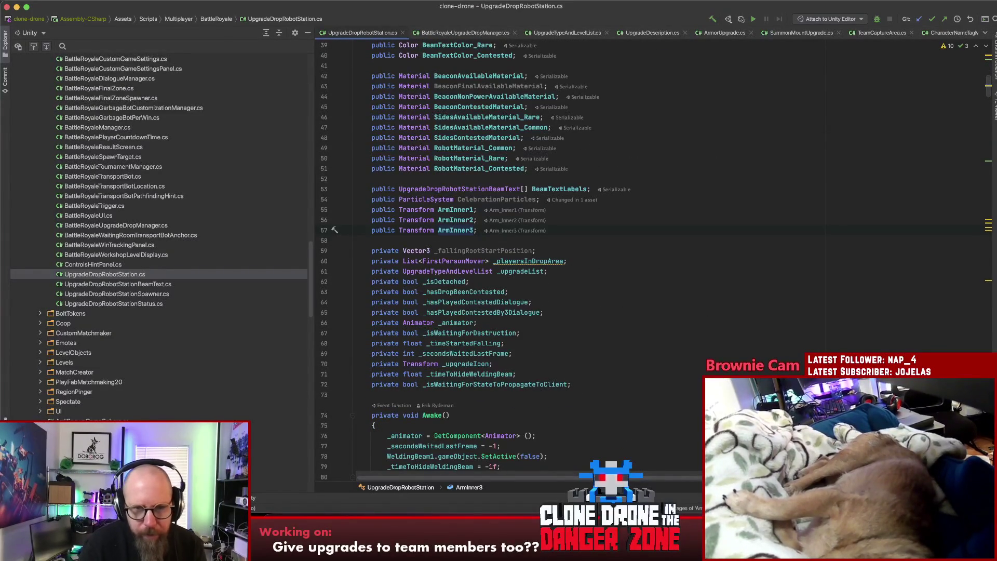
- List the 6 usages of ArmInner3, jump to line 639, and inspect the lookup on line 611
key("alt+F7")
key("Down")
key("Down")
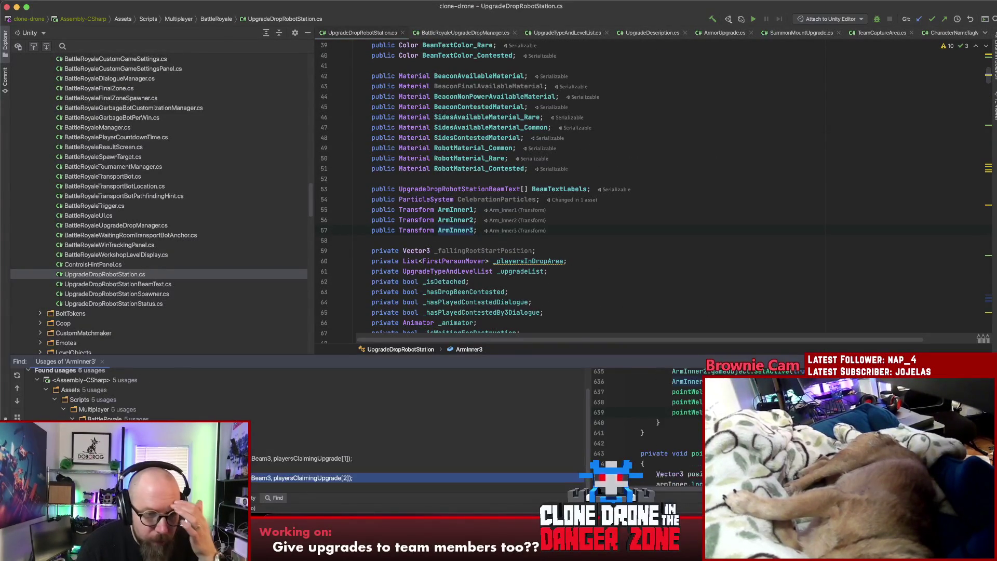
key("Return")
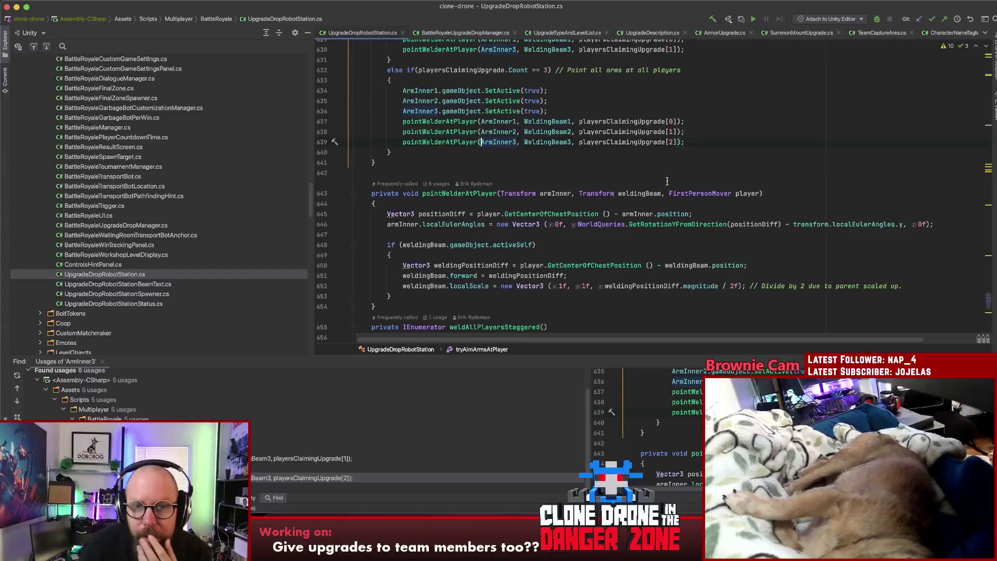
scroll(669, 180, "up", 3)
scroll(709, 183, "up", 5)
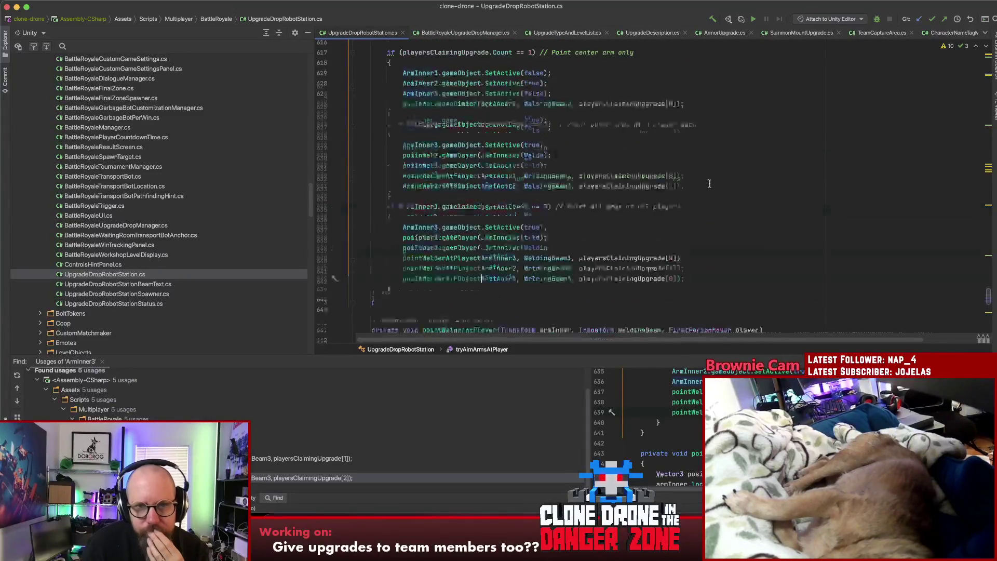
scroll(709, 182, "up", 3)
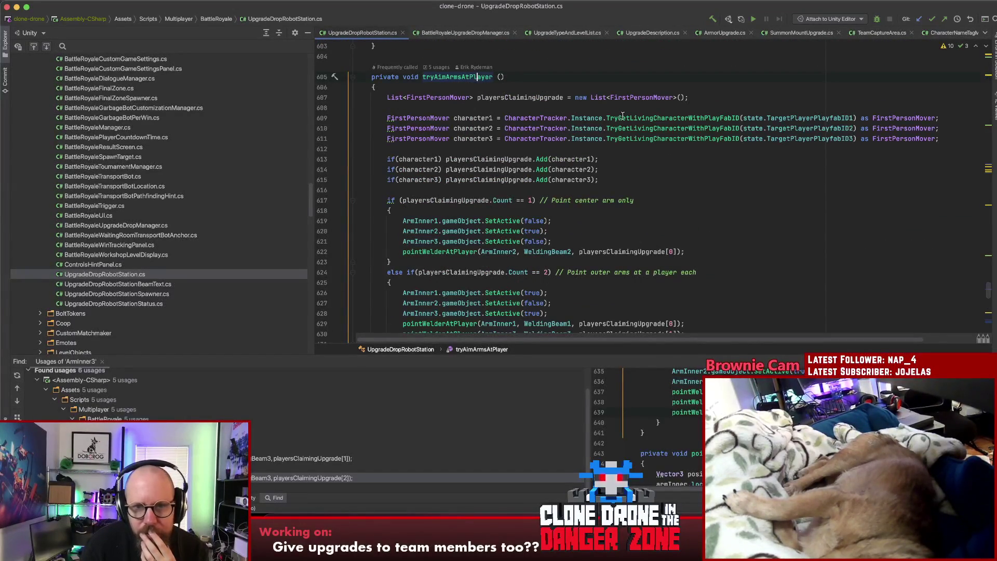
left_click(802, 118)
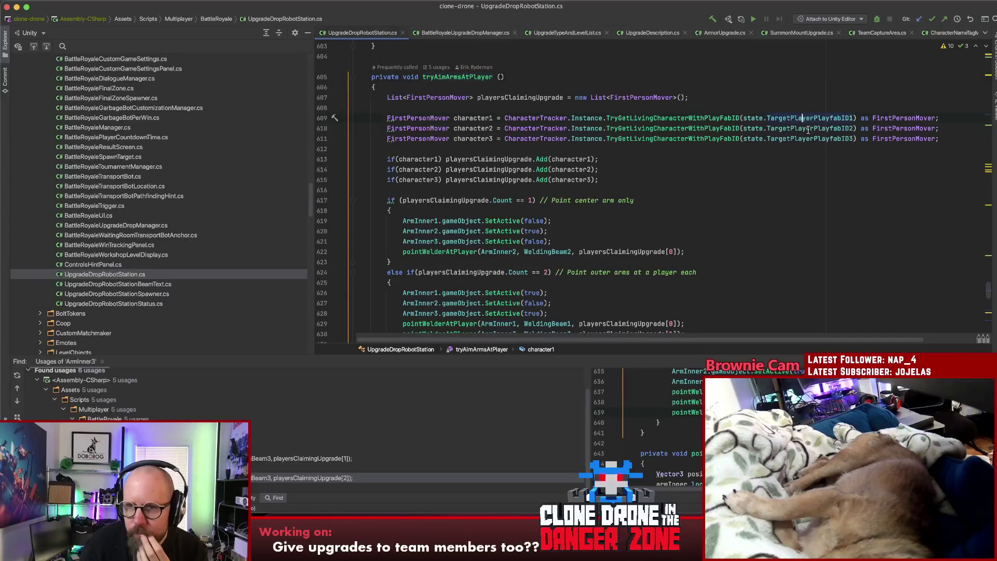
left_click(809, 139)
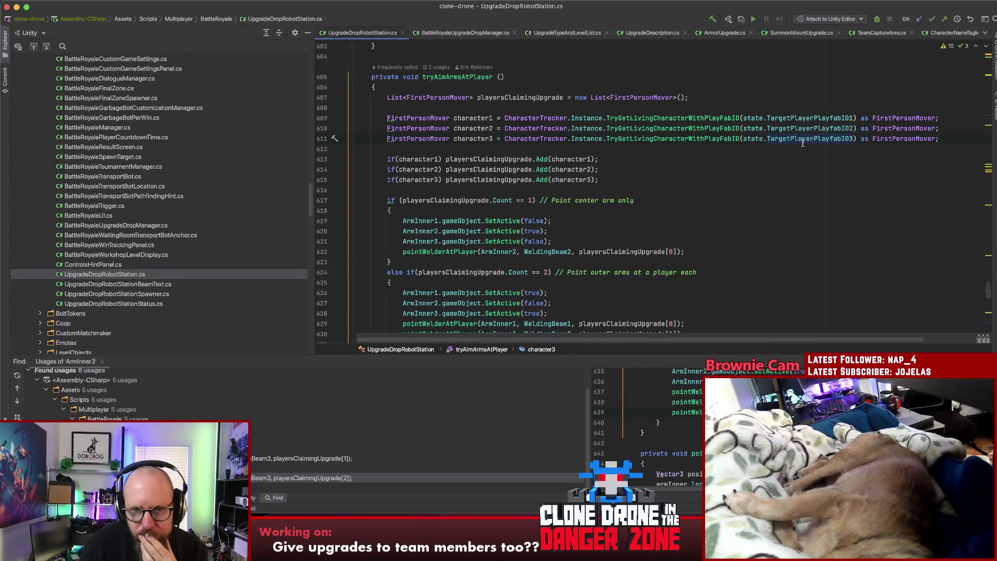
scroll(805, 140, "down", 1)
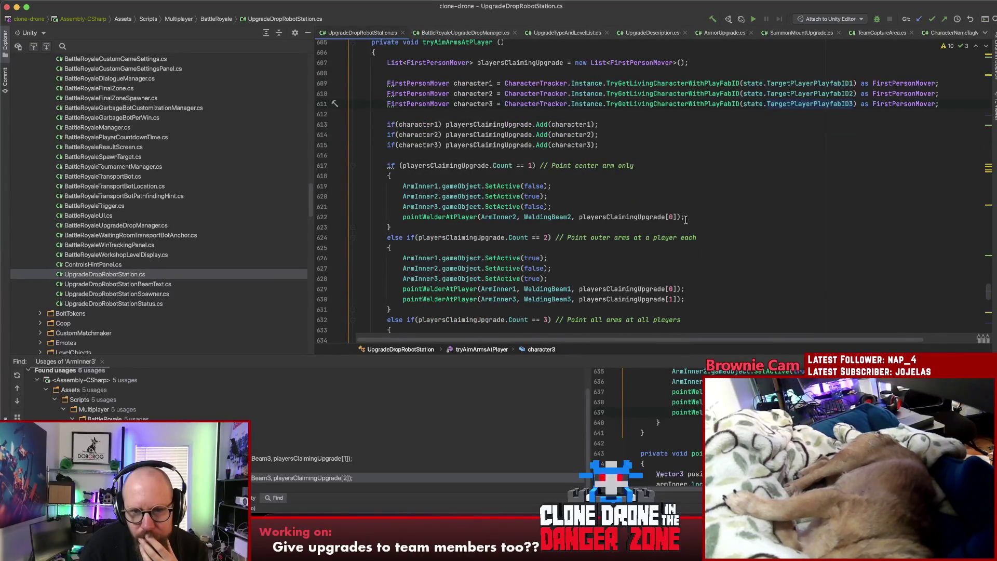
- Inspect playersClaimingUpgrade on line 630 and the ArmInner3 code on lines 627–629
left_click(504, 296)
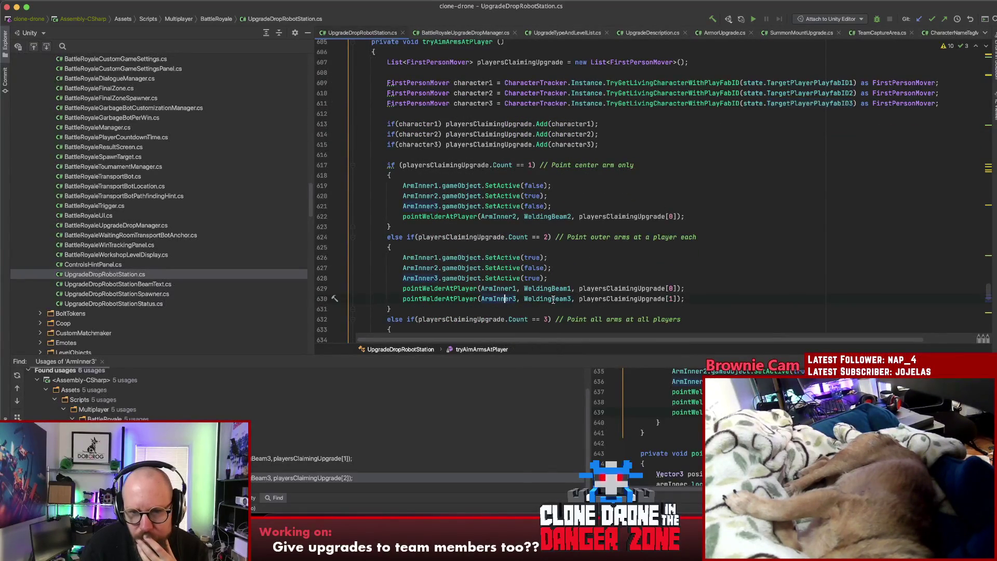
left_click(615, 299)
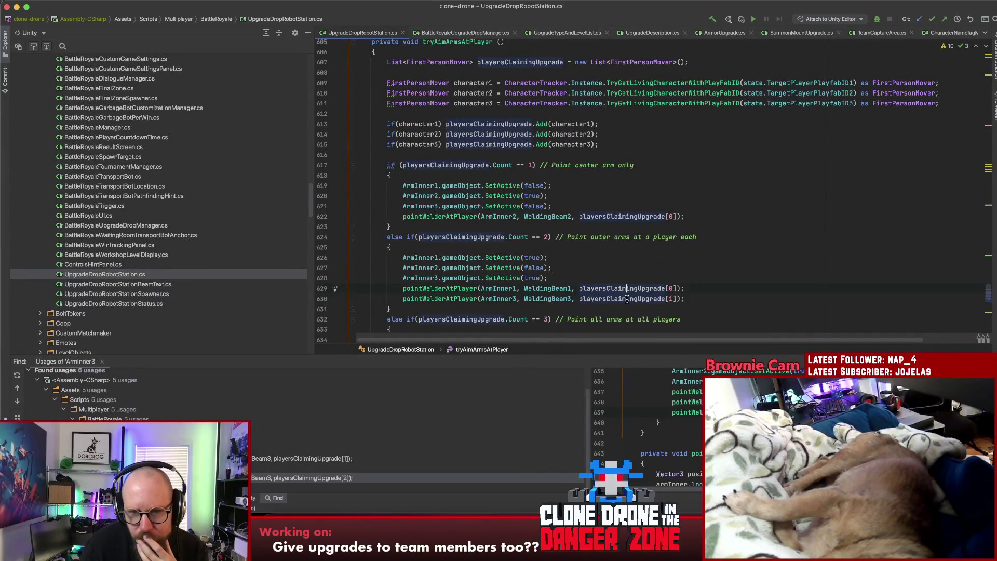
left_click(719, 288)
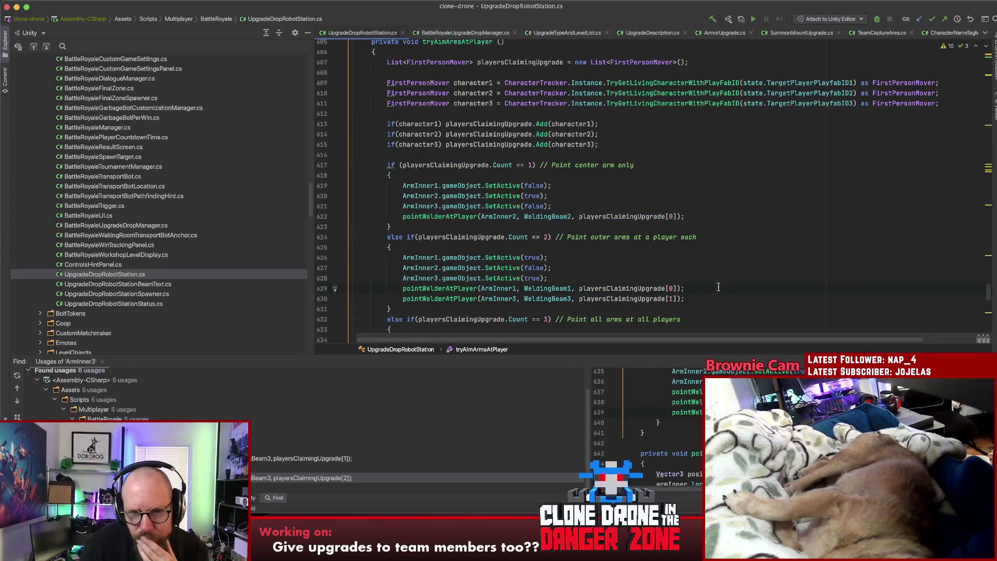
left_click(672, 270)
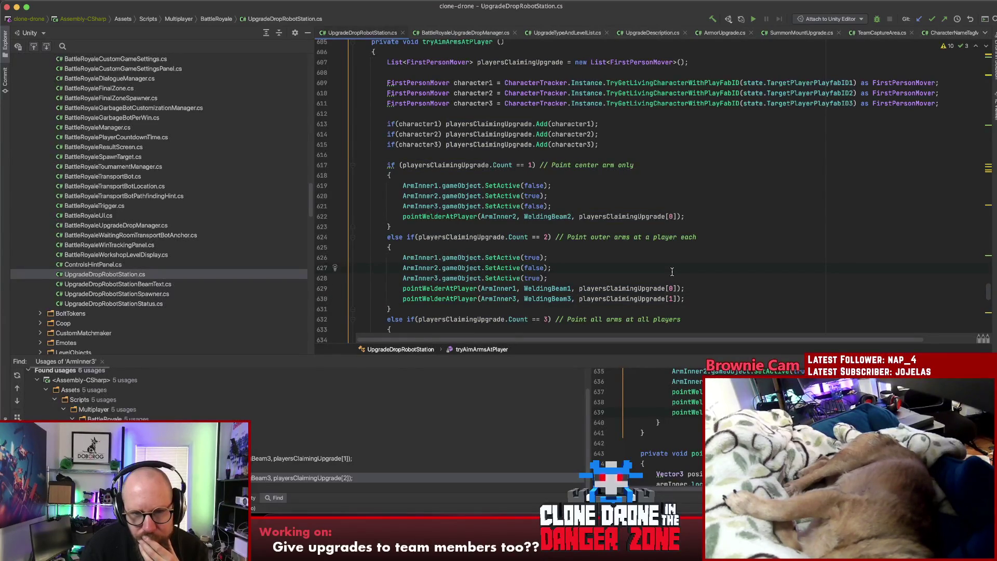
left_click(652, 278)
scroll(675, 262, "down", 2)
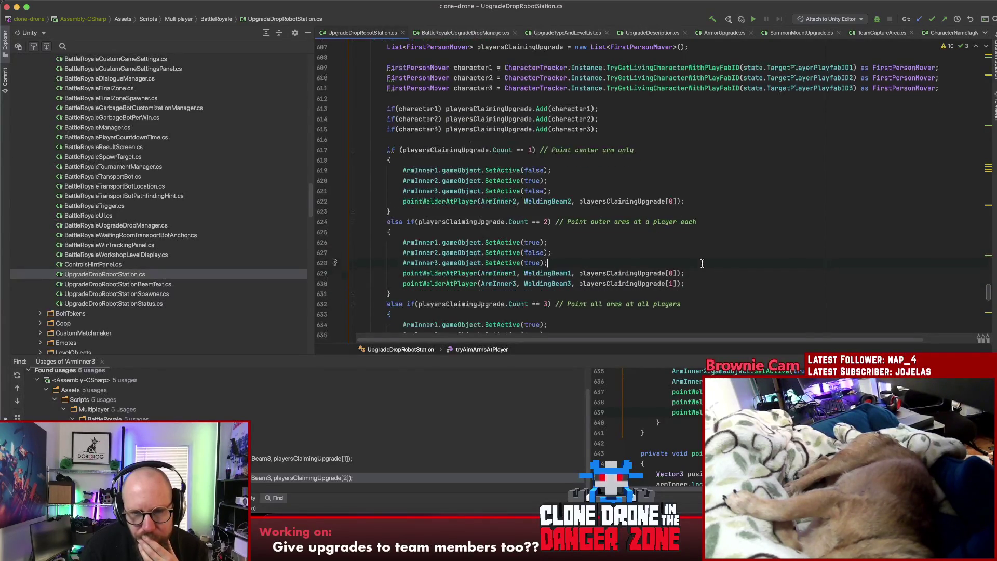
- Highlight the ArmInner3 SetActive call, then go to the pointWelderAtPlayer method declaration
double_click(417, 252)
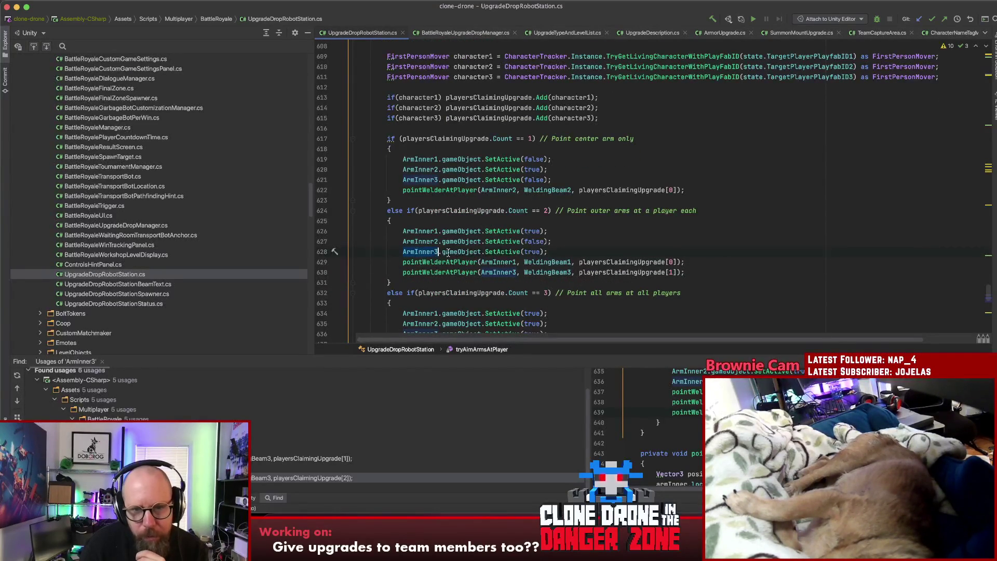
double_click(497, 252)
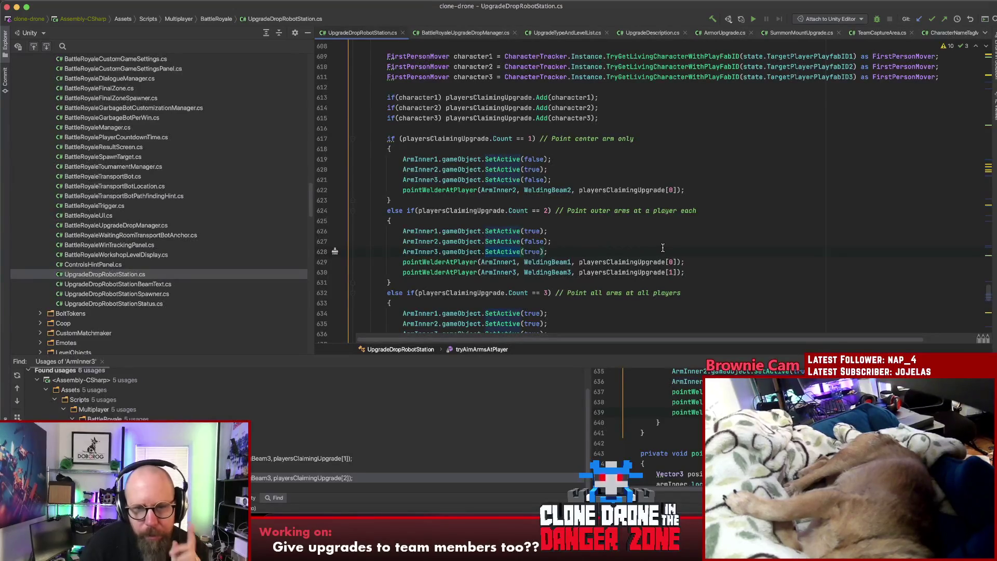
scroll(664, 250, "down", 5)
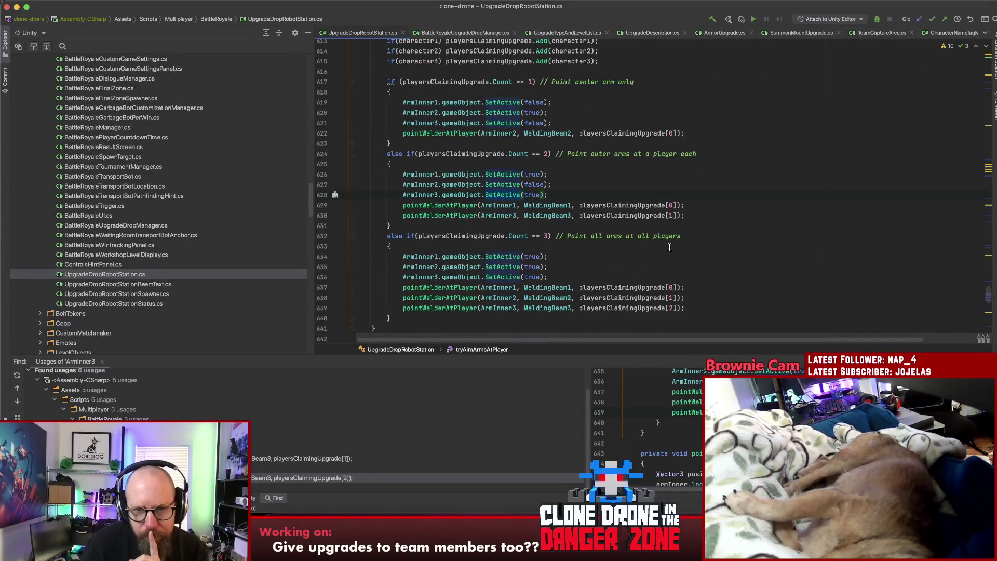
scroll(719, 270, "up", 4)
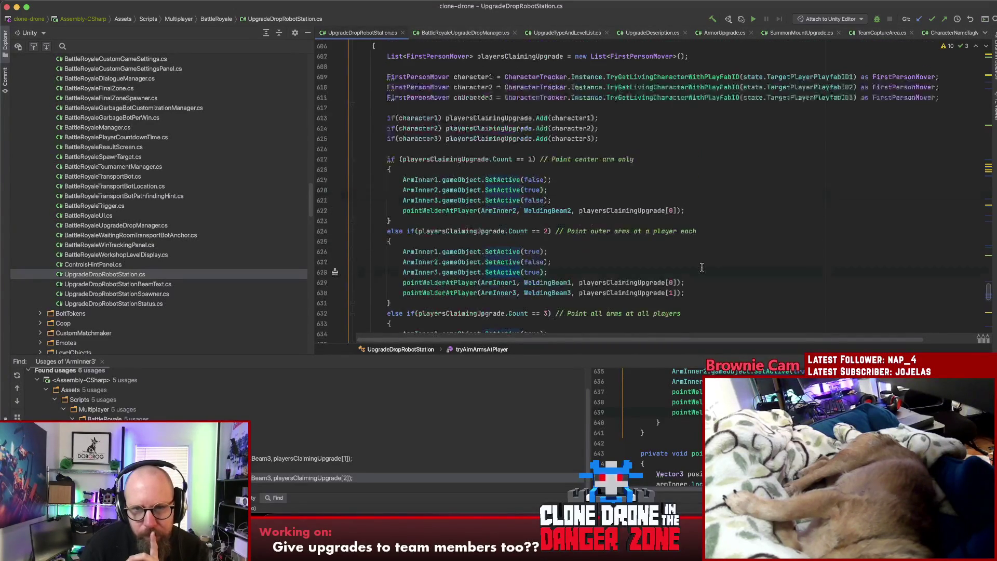
scroll(701, 268, "up", 3)
scroll(698, 267, "down", 6)
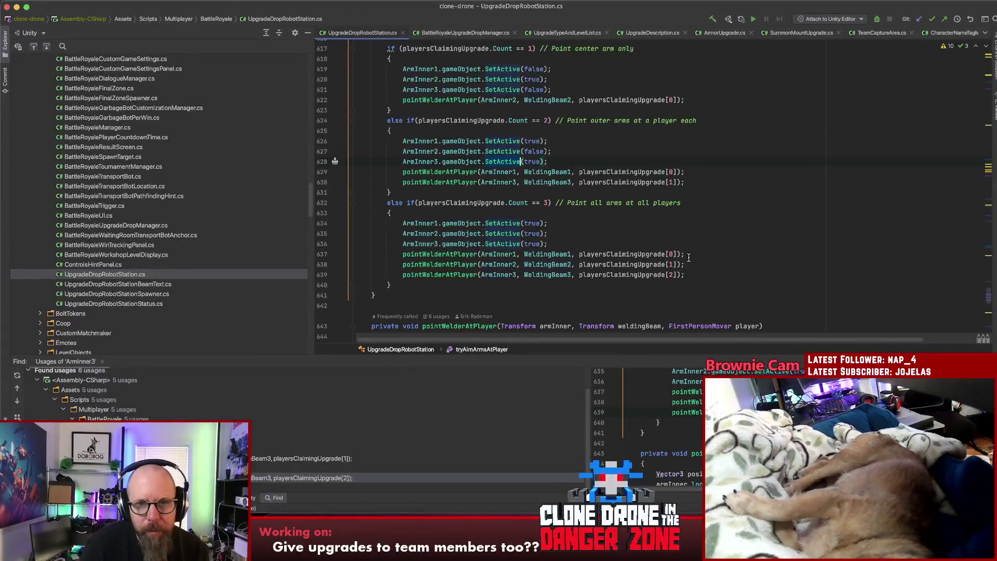
left_click(438, 184)
left_click(438, 184, "super")
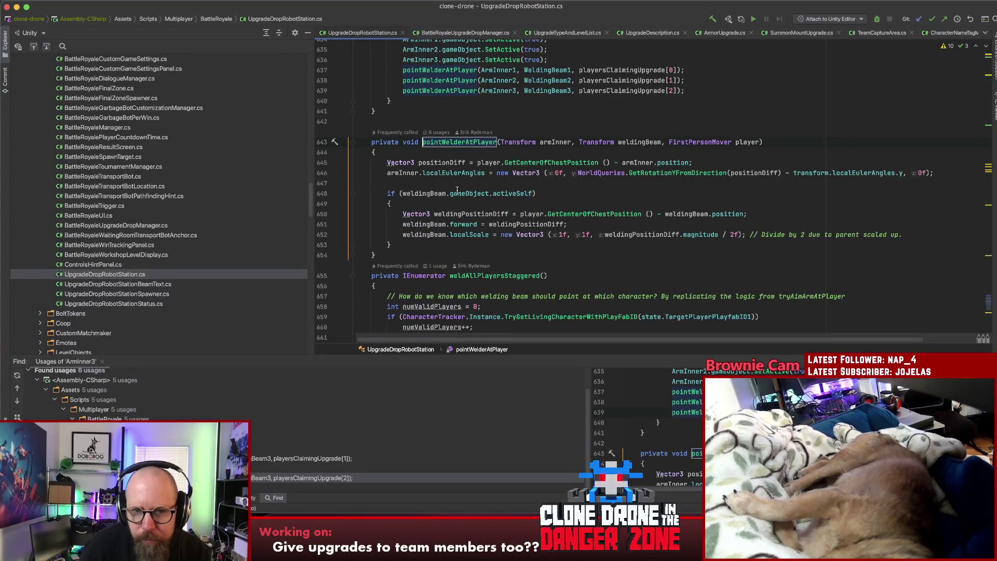
- Read through the weldAllPlayersStaggered method, then return to the previous location
mouse_move(456, 190)
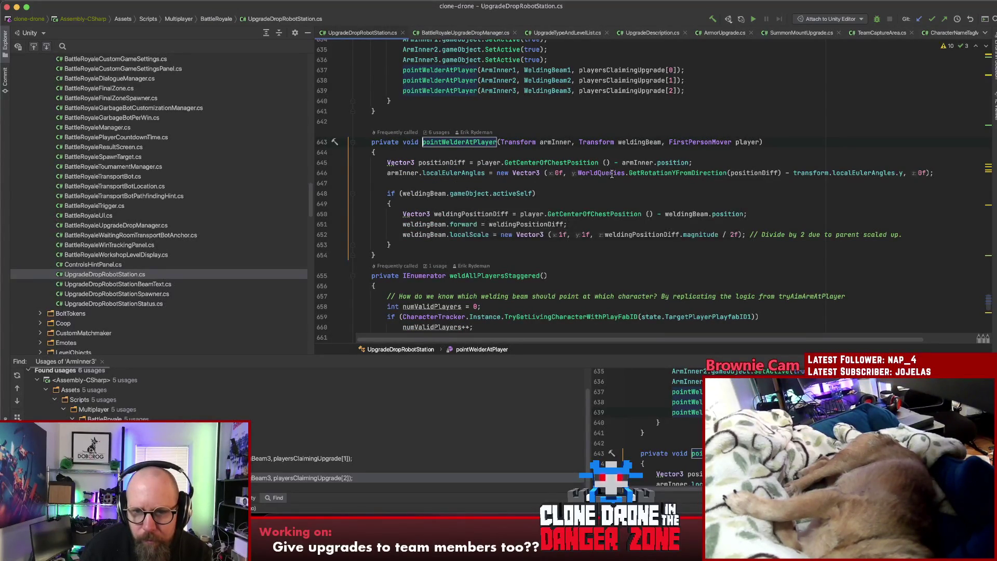
scroll(609, 173, "down", 5)
scroll(609, 173, "down", 3)
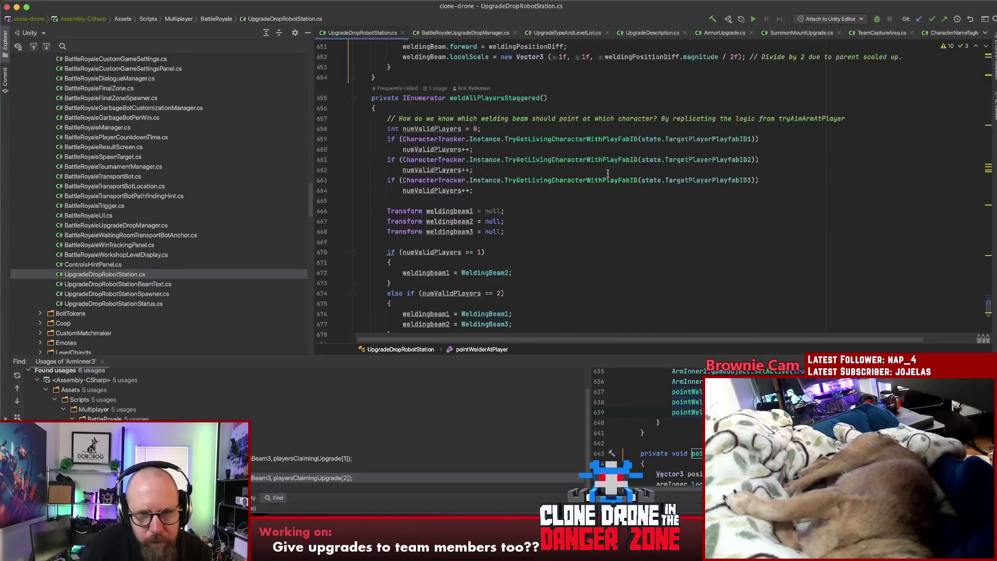
left_click(514, 98)
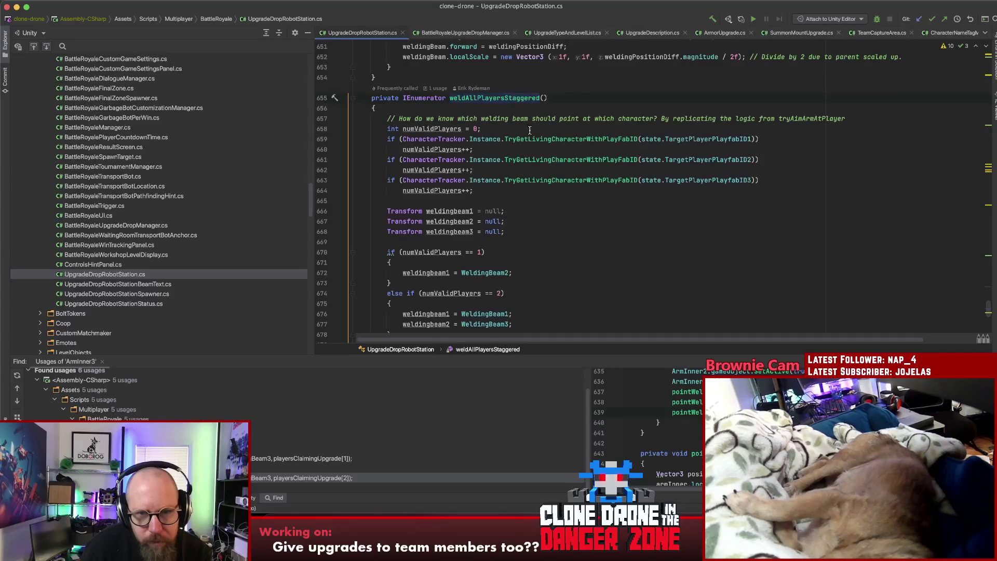
scroll(530, 131, "down", 3)
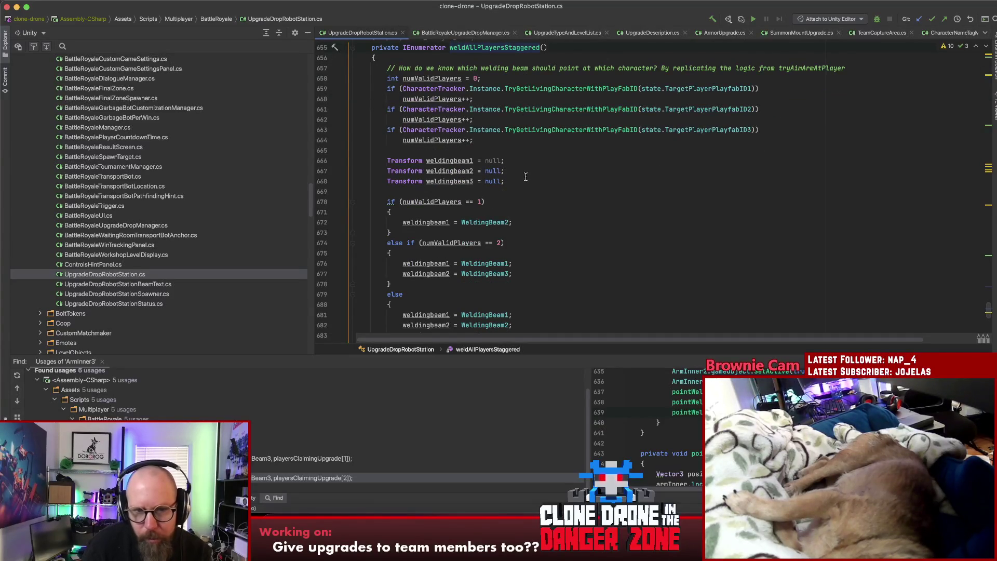
scroll(525, 177, "down", 5)
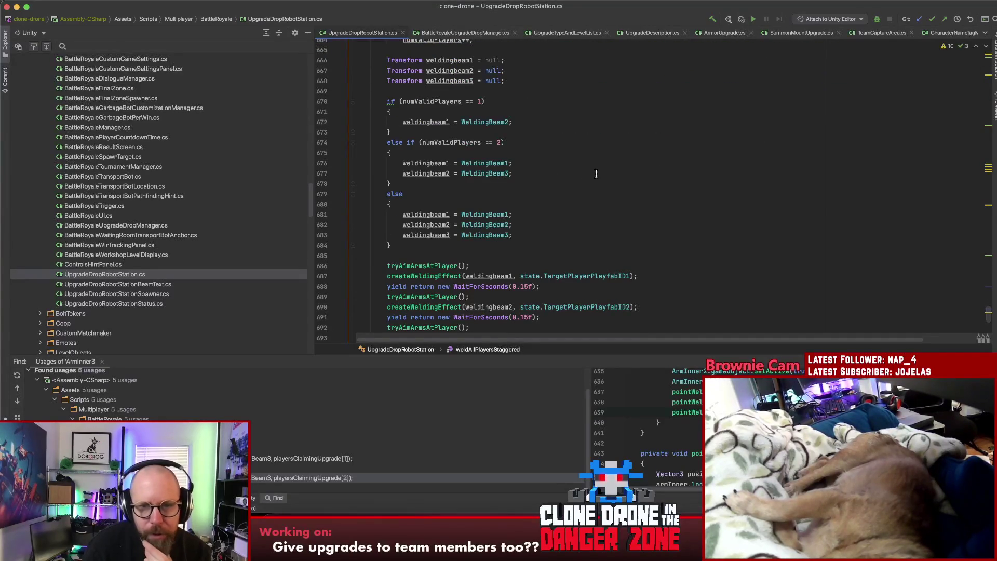
scroll(597, 175, "down", 3)
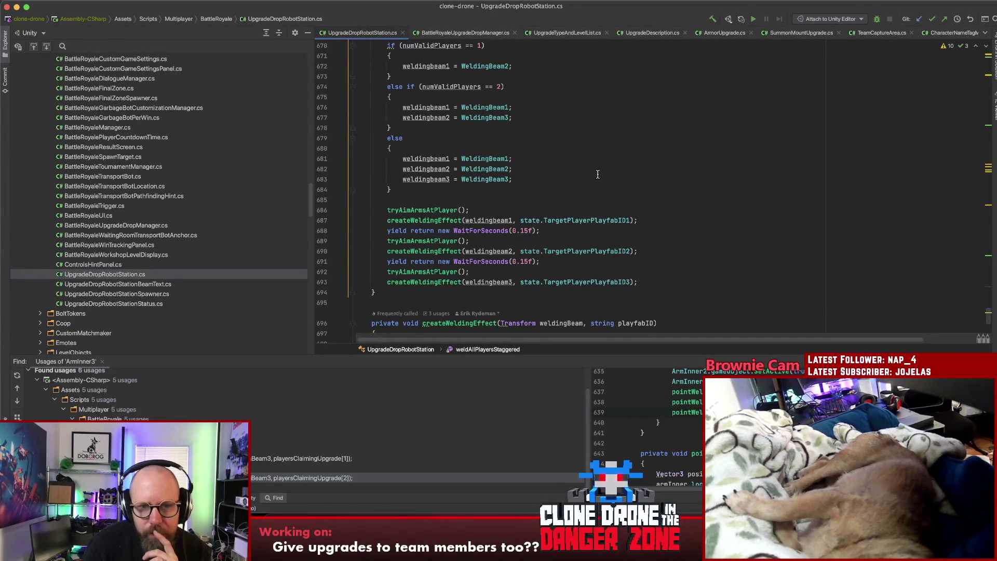
key("super+bracketleft")
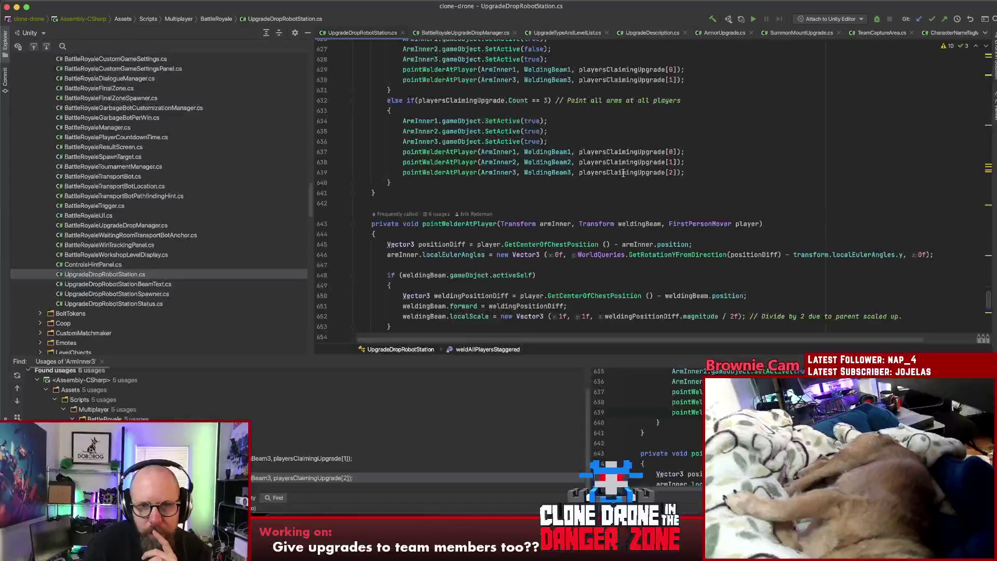
- Review the arm-aiming code on lines 624–637, including the two-player ArmInner1/ArmInner3 branch
left_click(759, 157)
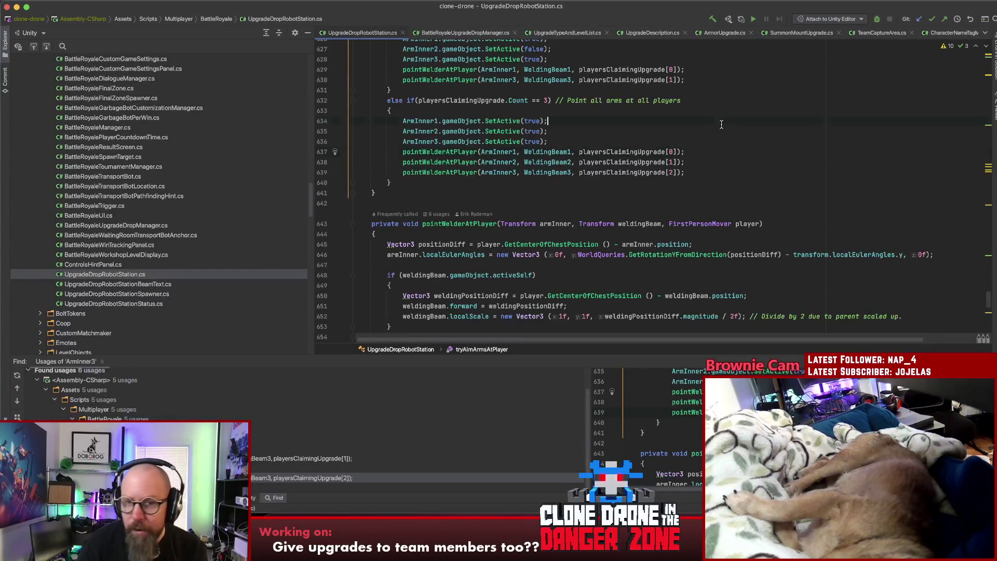
scroll(733, 133, "up", 5)
left_click(730, 135)
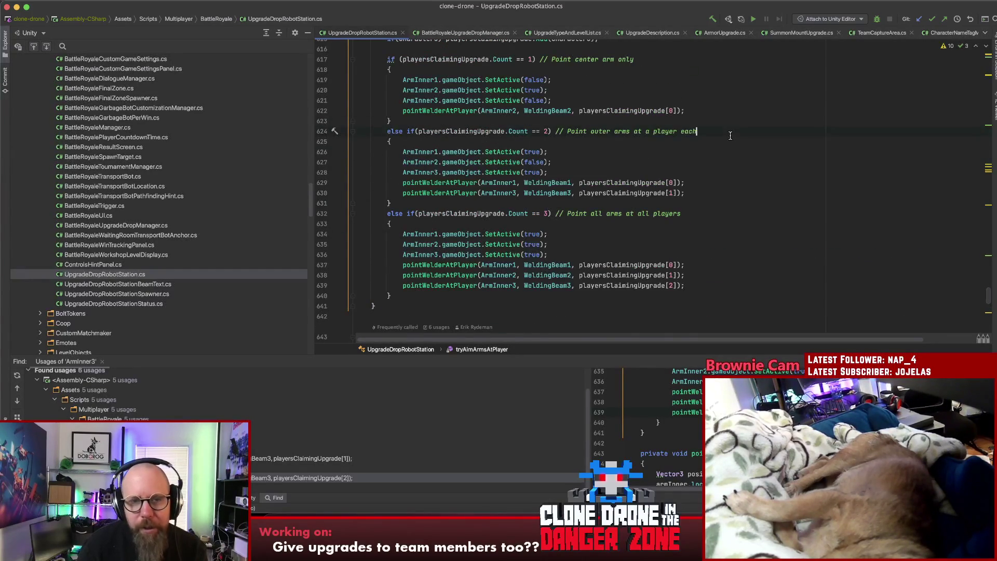
scroll(730, 135, "up", 3)
scroll(727, 136, "down", 5)
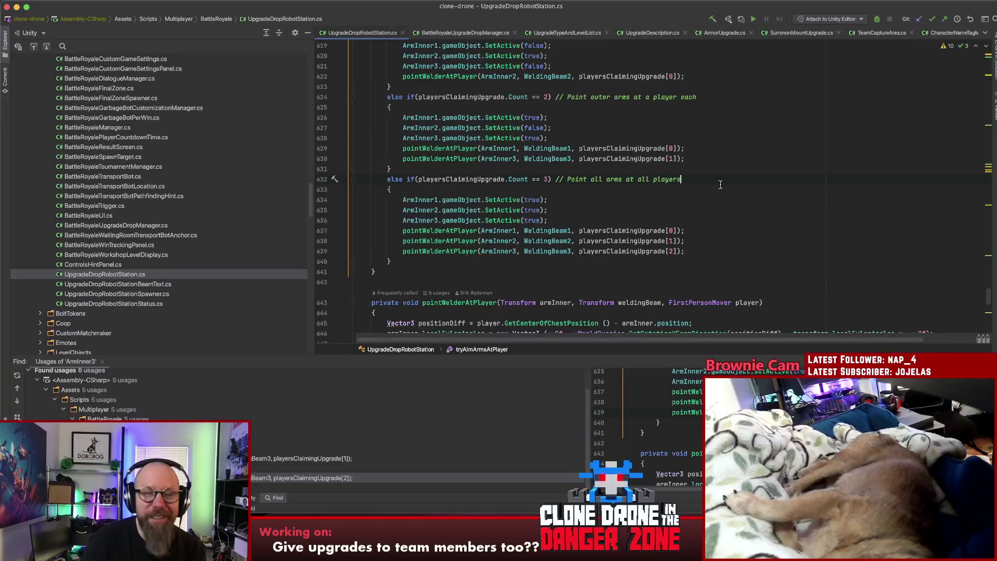
left_click(720, 107)
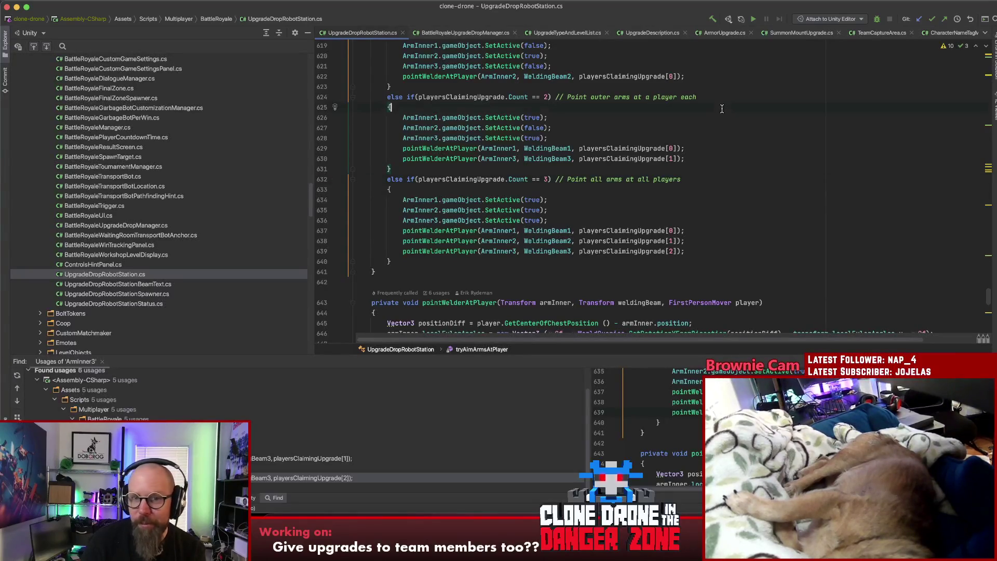
left_click(717, 158)
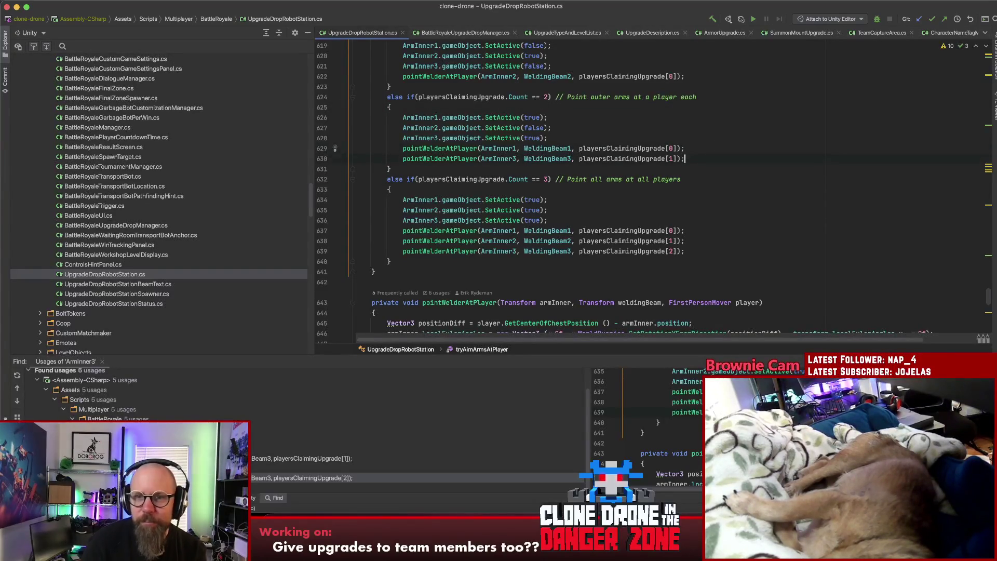
scroll(711, 147, "down", 5)
scroll(711, 147, "up", 10)
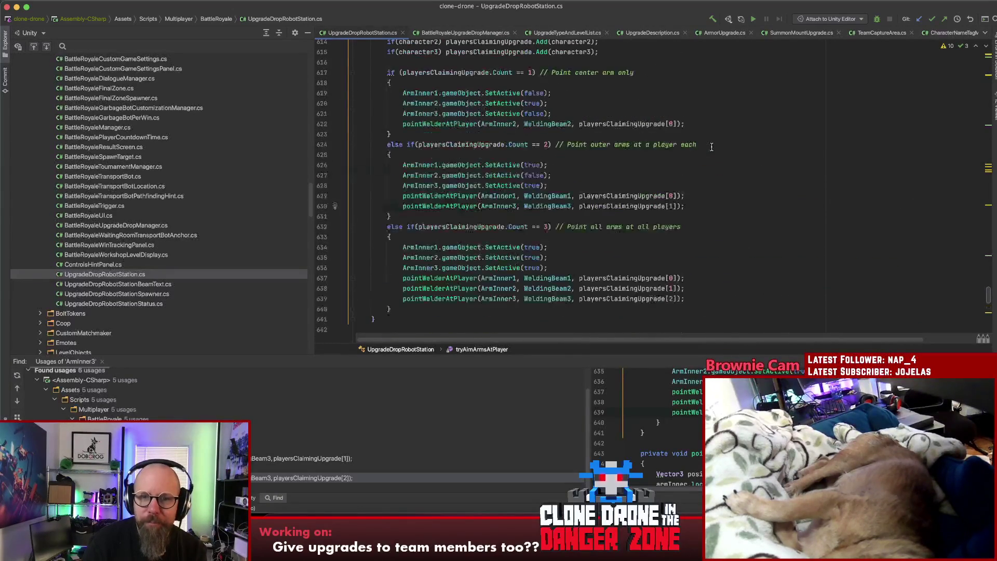
scroll(712, 147, "down", 4)
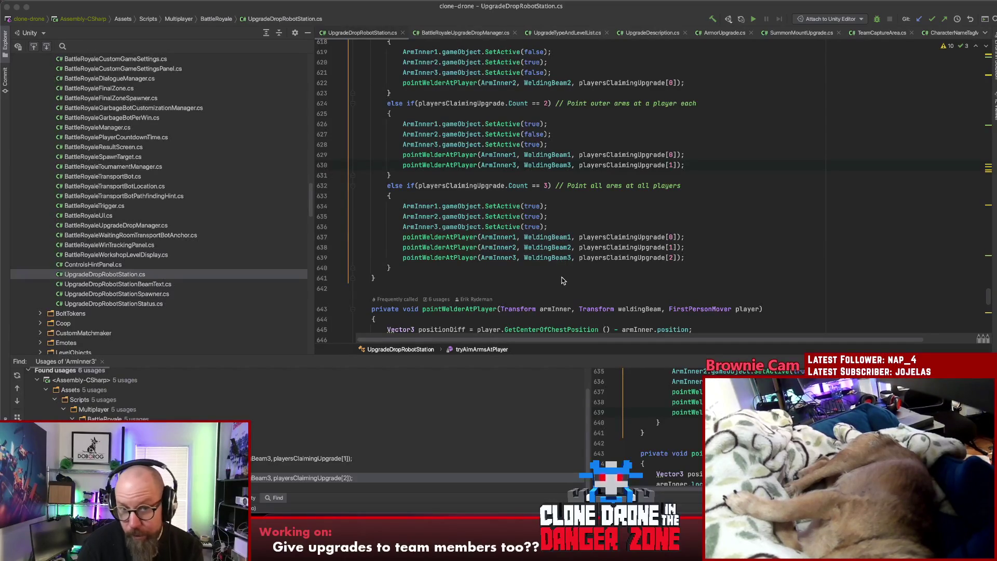
key("super+Tab")
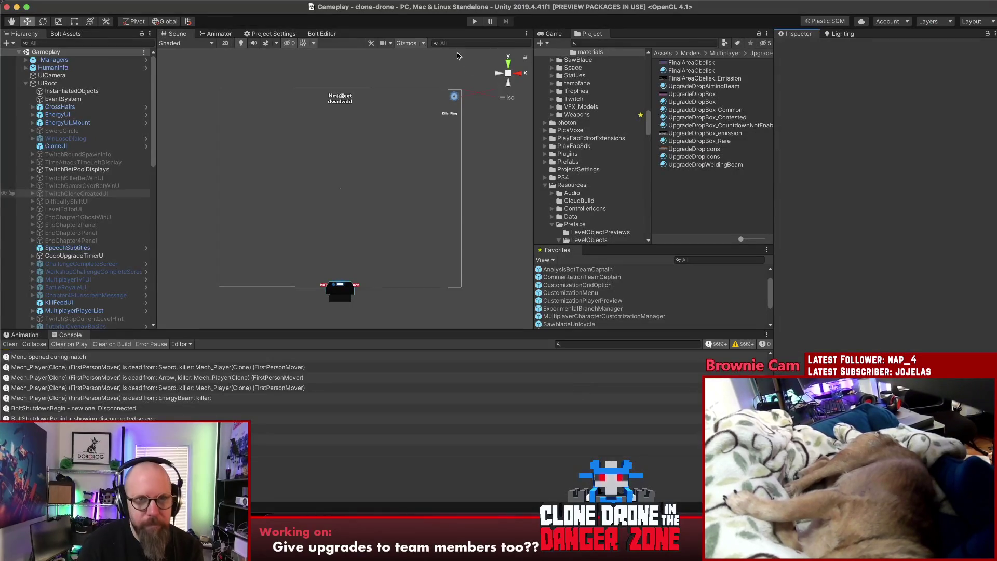
- Find the UpgradeDropRobotStation prefab in the Project search and open it for editing
left_click(619, 42)
type("upgradedrop")
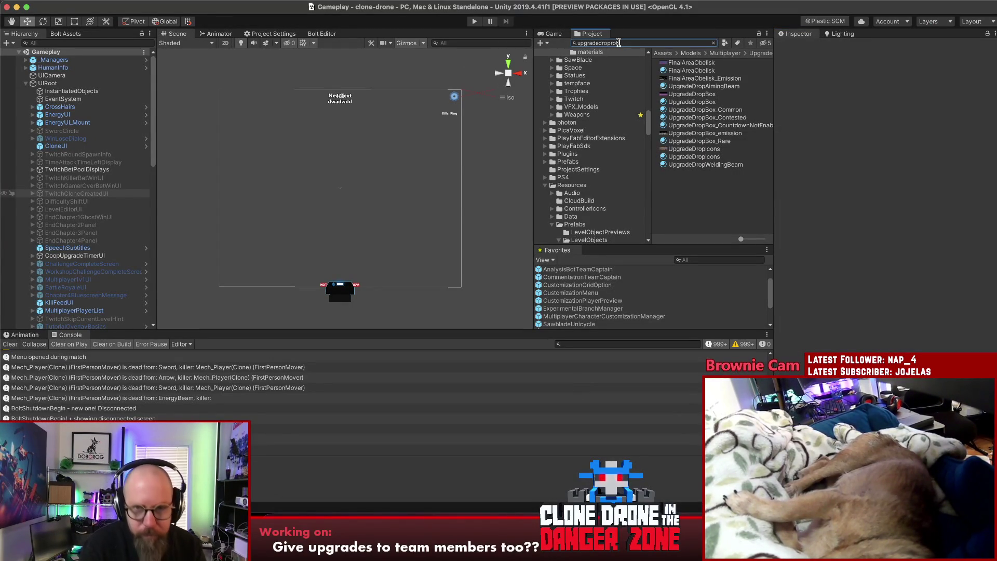
type("b")
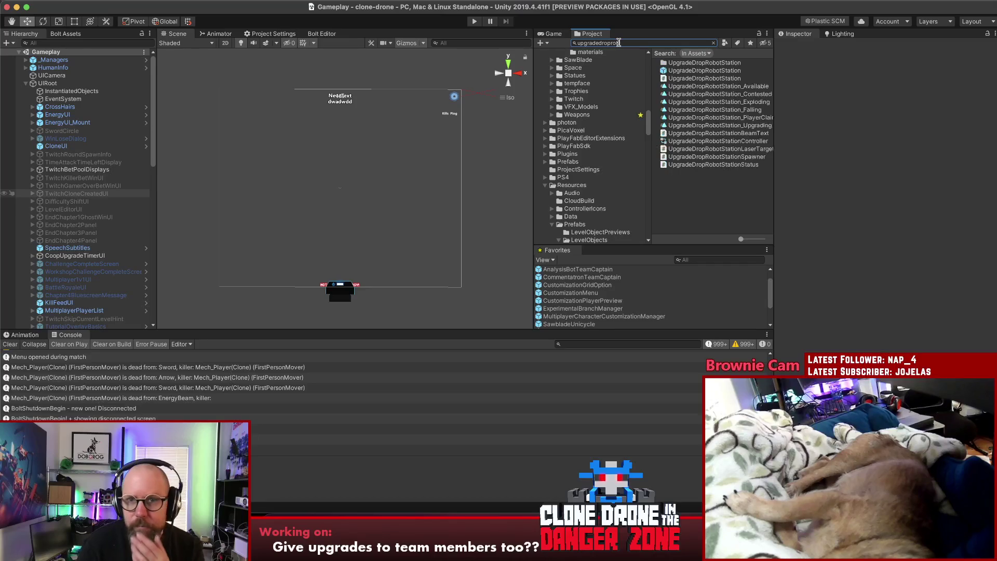
left_click(682, 70)
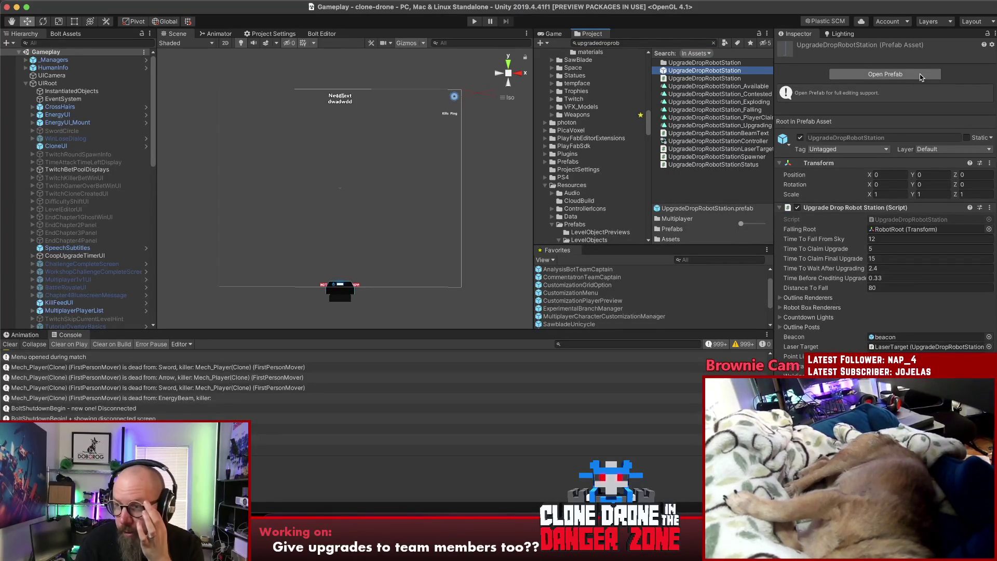
left_click(920, 77)
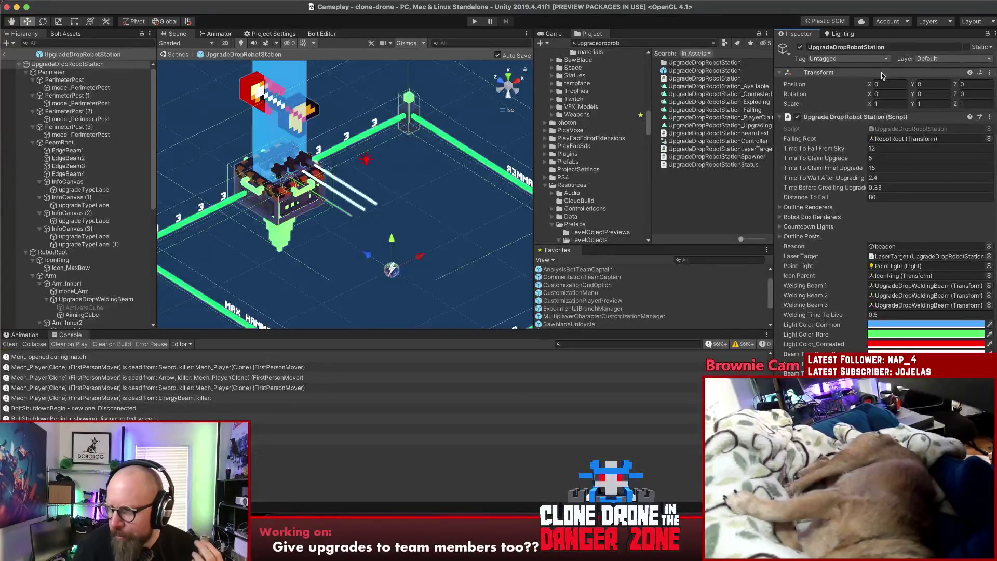
- Locate the three arms and their welding beam objects referenced by the station script
scroll(853, 136, "down", 5)
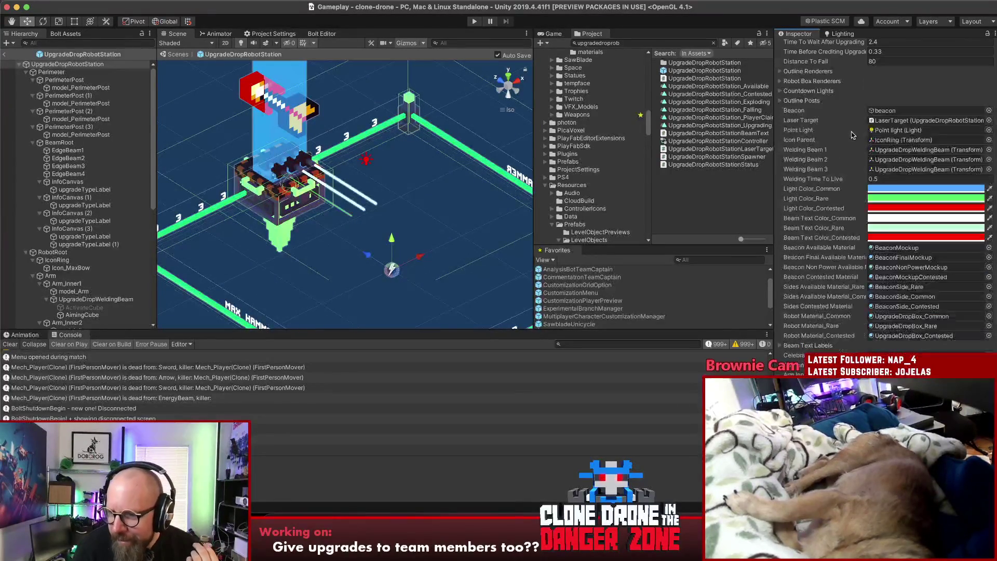
left_click(893, 250)
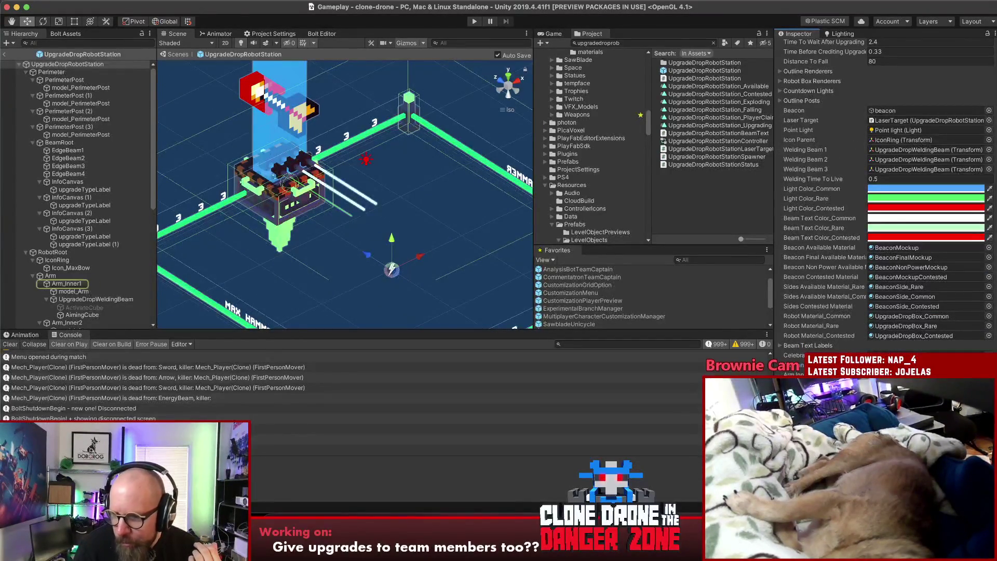
left_click(925, 159)
left_click(925, 169)
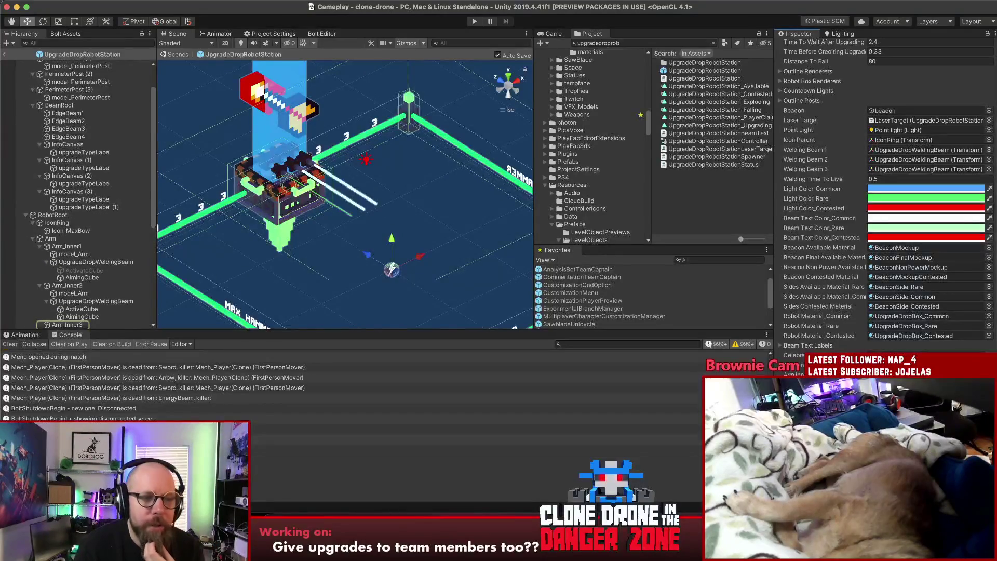
left_click(895, 149)
left_click(895, 159)
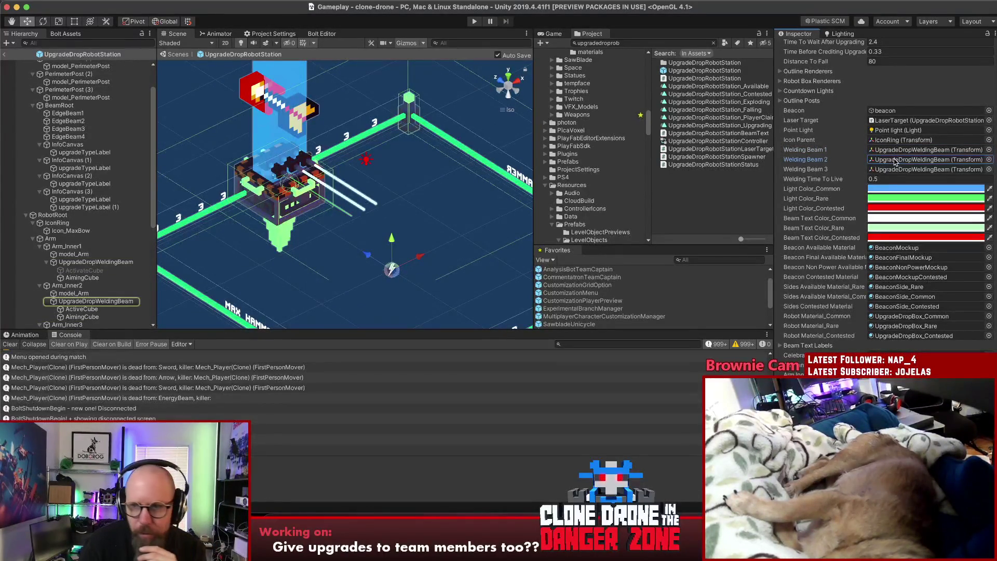
left_click(897, 169)
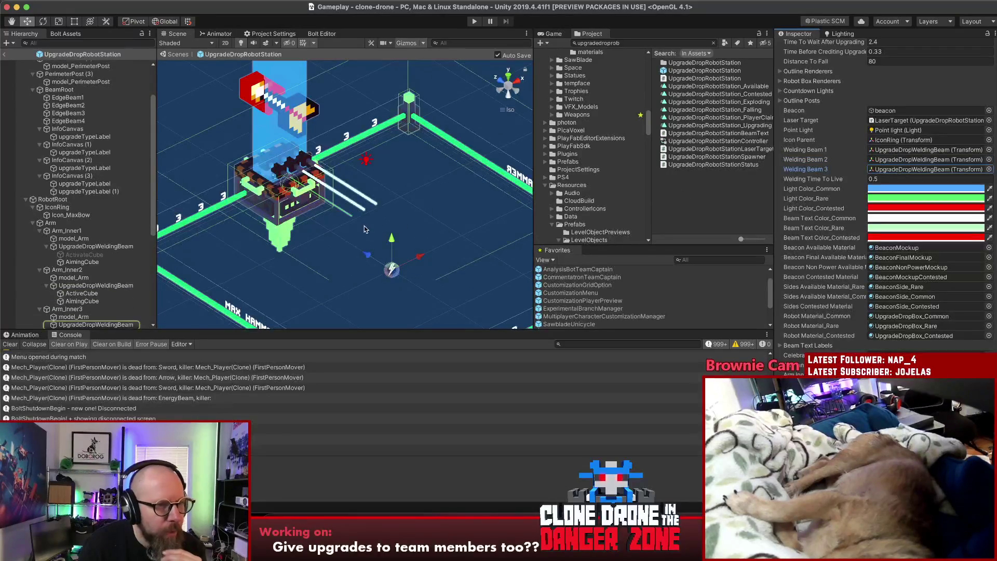
- Activate Arm_Inner1's ActivateCube, select its welding beam, and show the Animation timeline
scroll(93, 234, "down", 3)
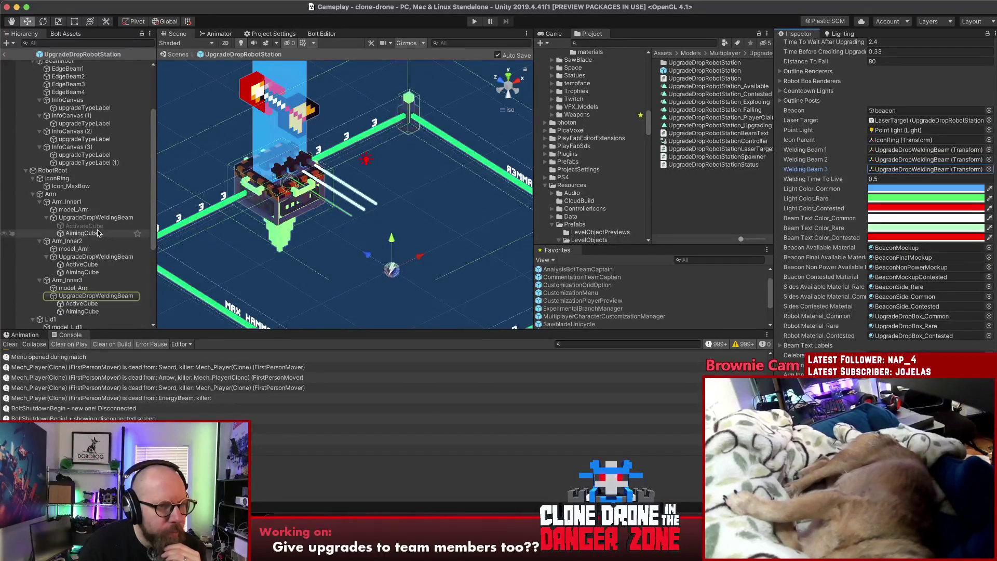
left_click(95, 227)
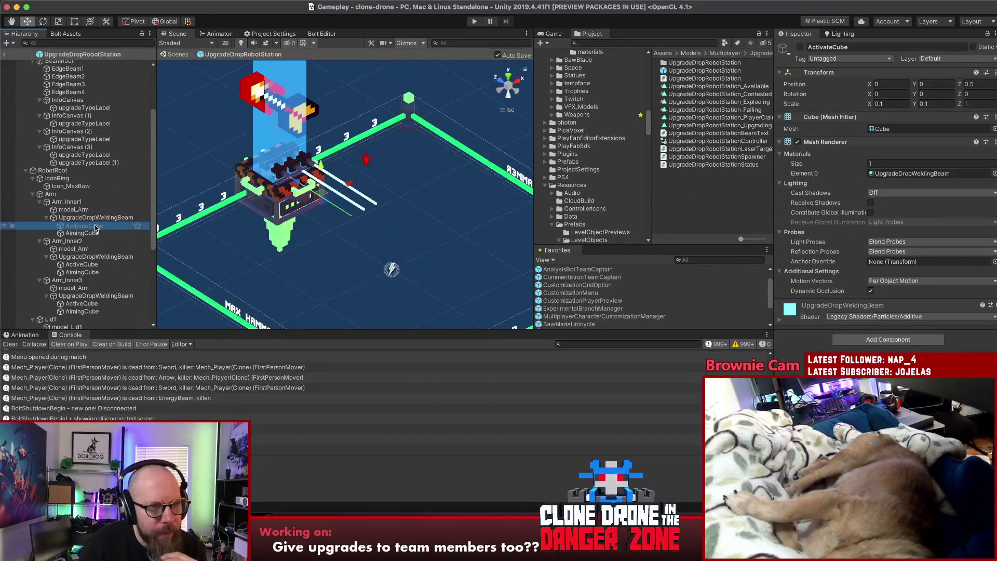
left_click(800, 47)
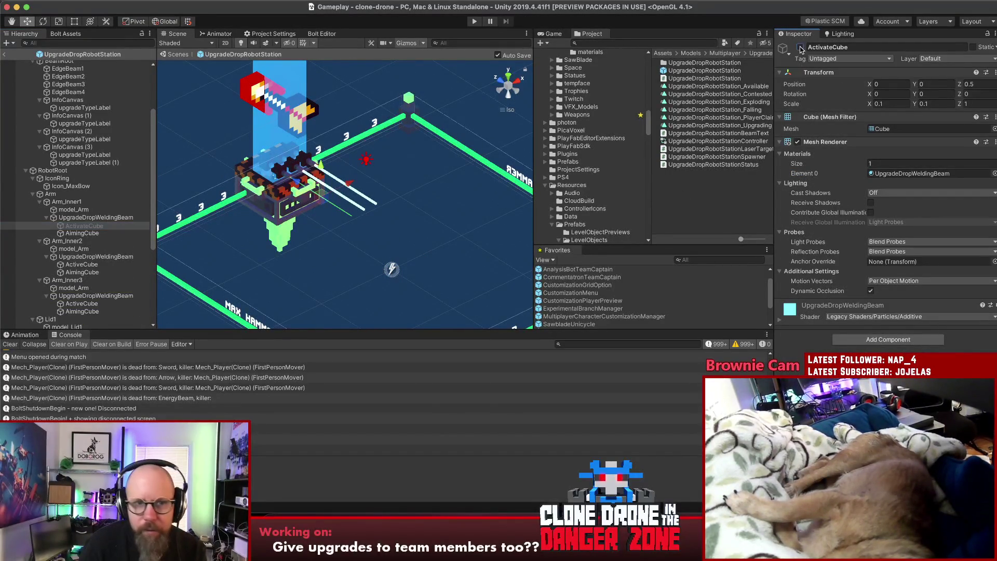
left_click(90, 218)
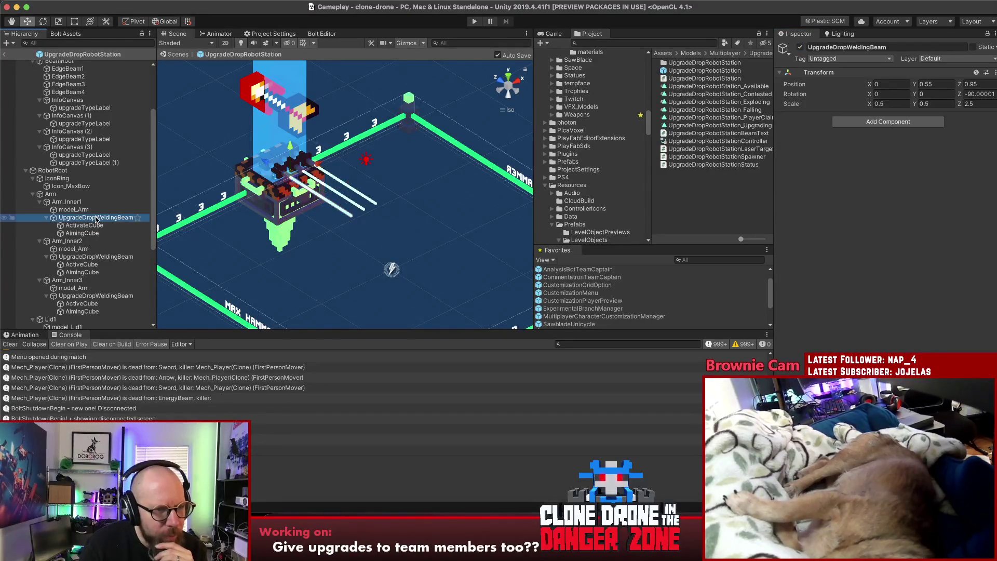
left_click(23, 335)
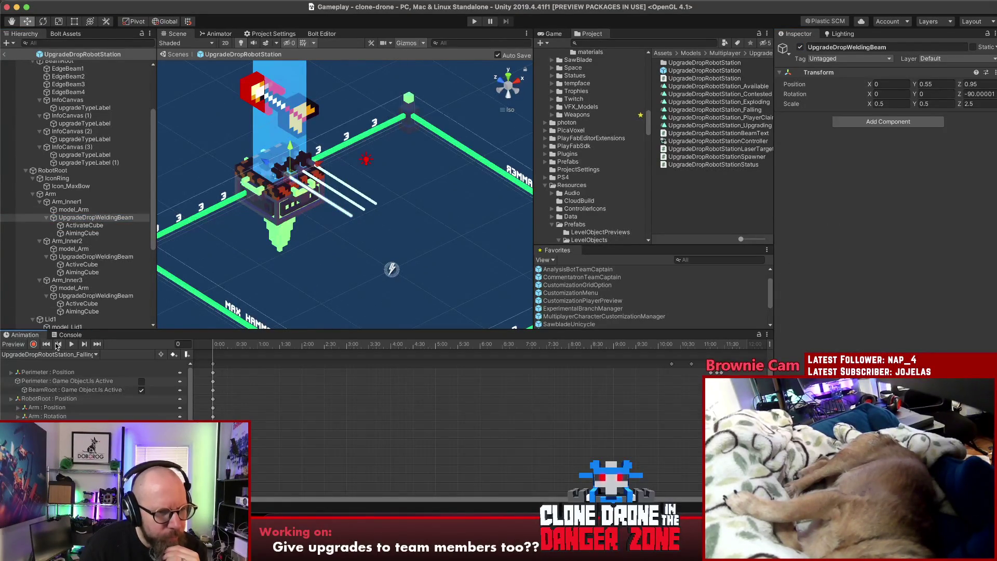
- Preview the PlayerClaimingUpgrade and Upgrading clips, then reselect PlayerClaimingUpgrade
left_click(67, 355)
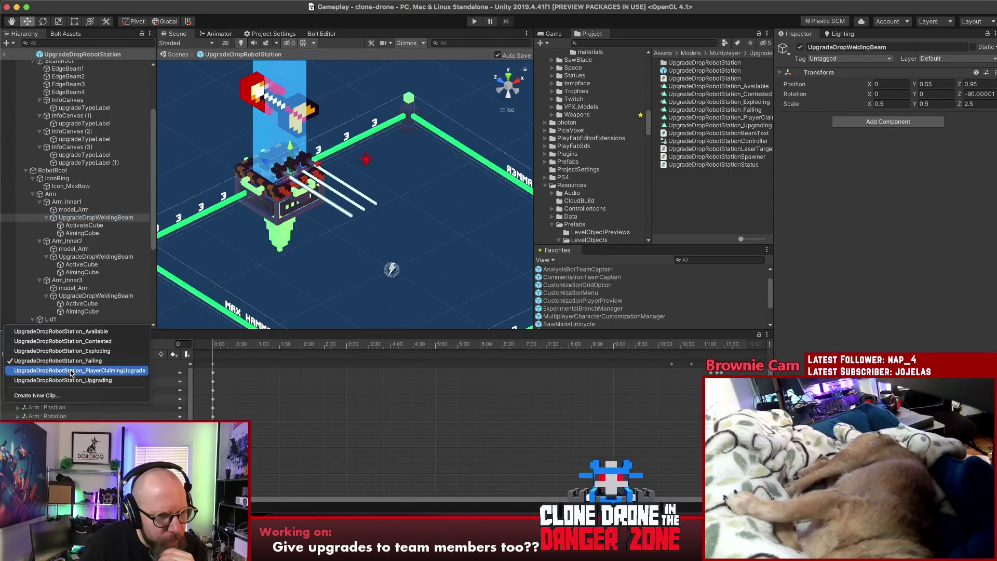
left_click(68, 370)
left_click(72, 344)
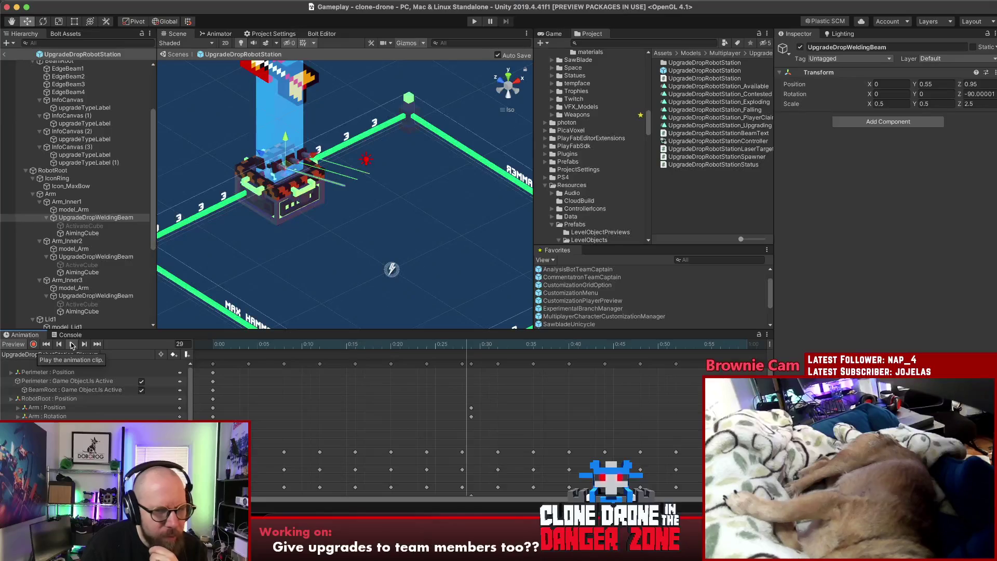
left_click(69, 354)
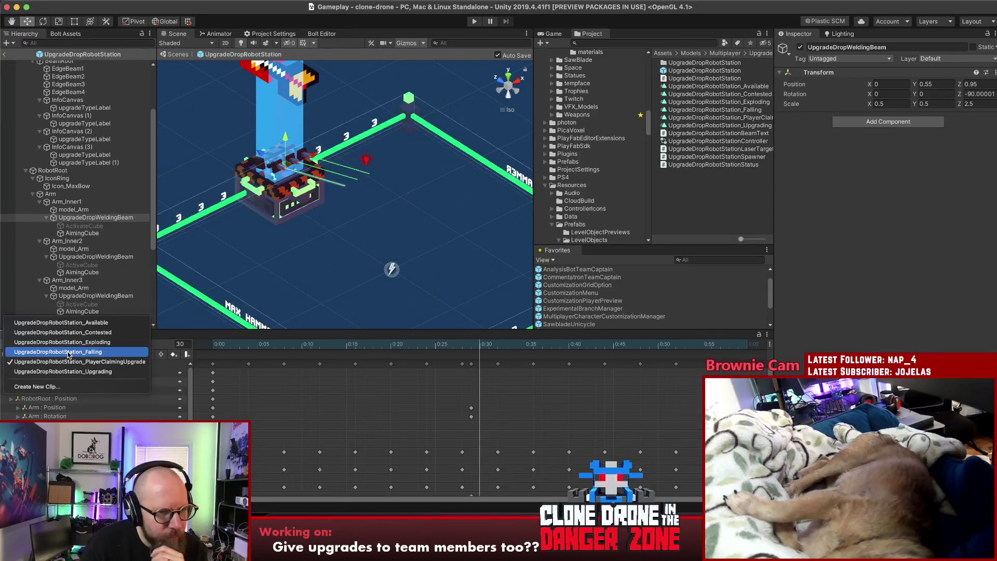
left_click(63, 371)
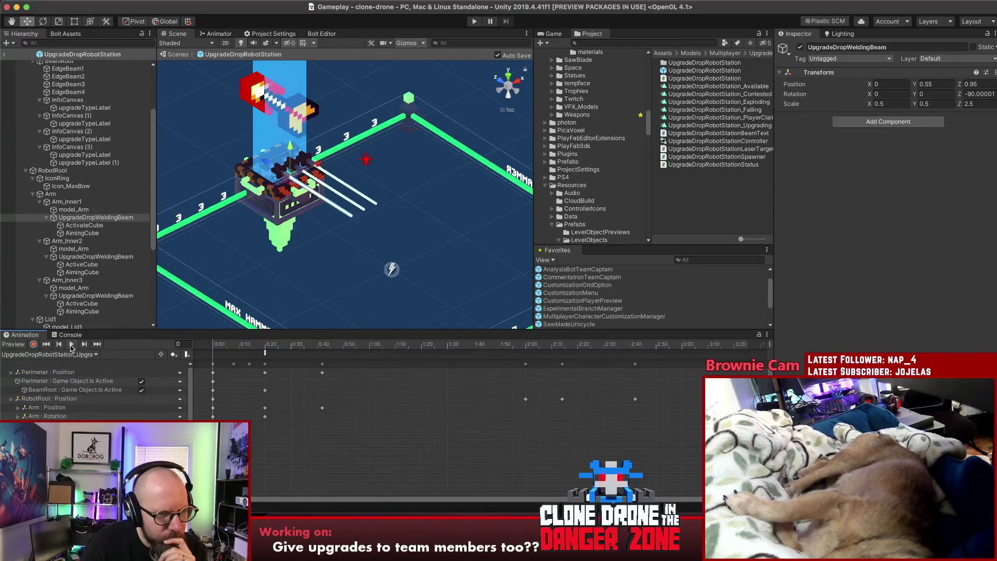
left_click(71, 344)
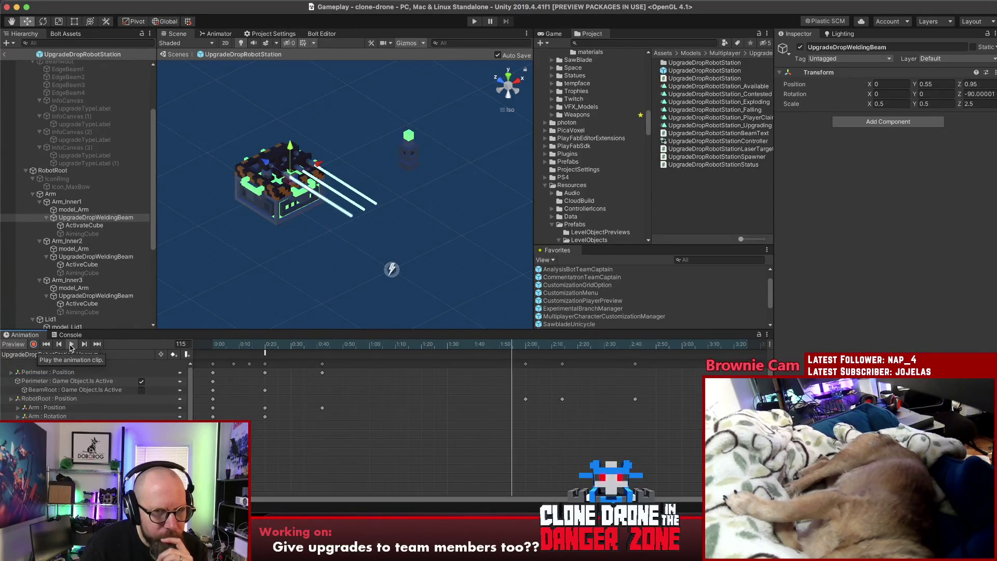
left_click(65, 356)
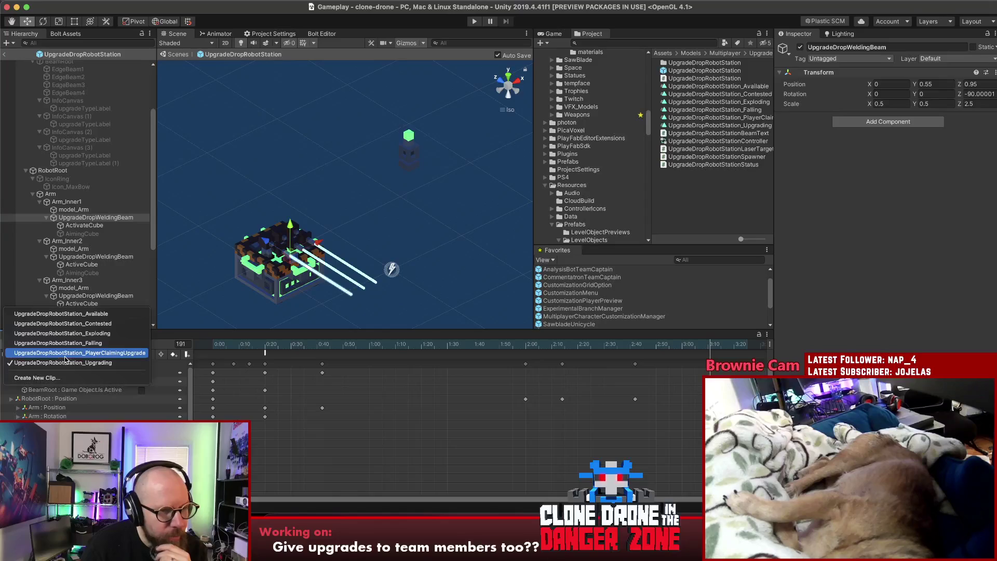
left_click(66, 353)
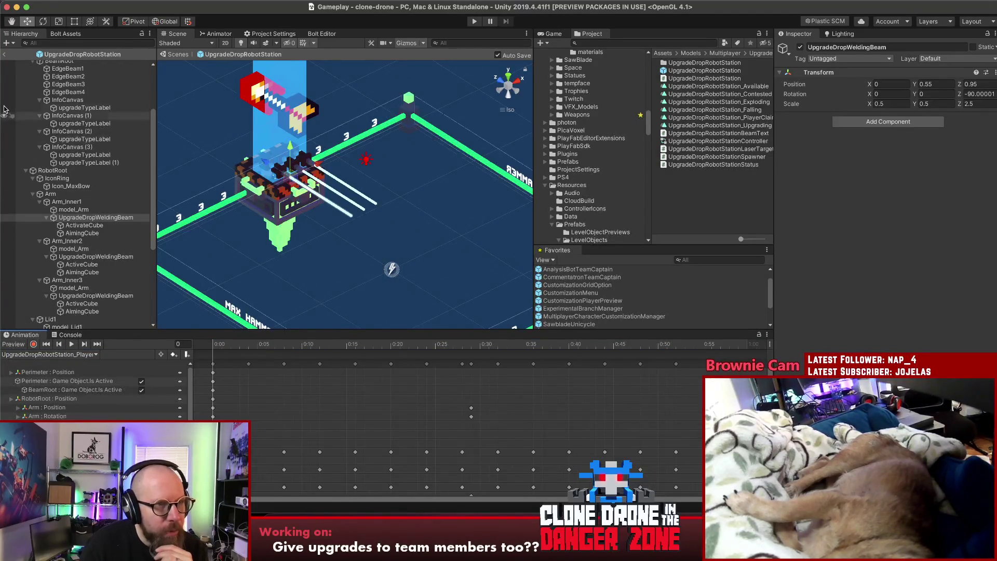
- Return from the prefab to the Gameplay scene, clear the selection, and bring up the notes
left_click(4, 55)
left_click(196, 152)
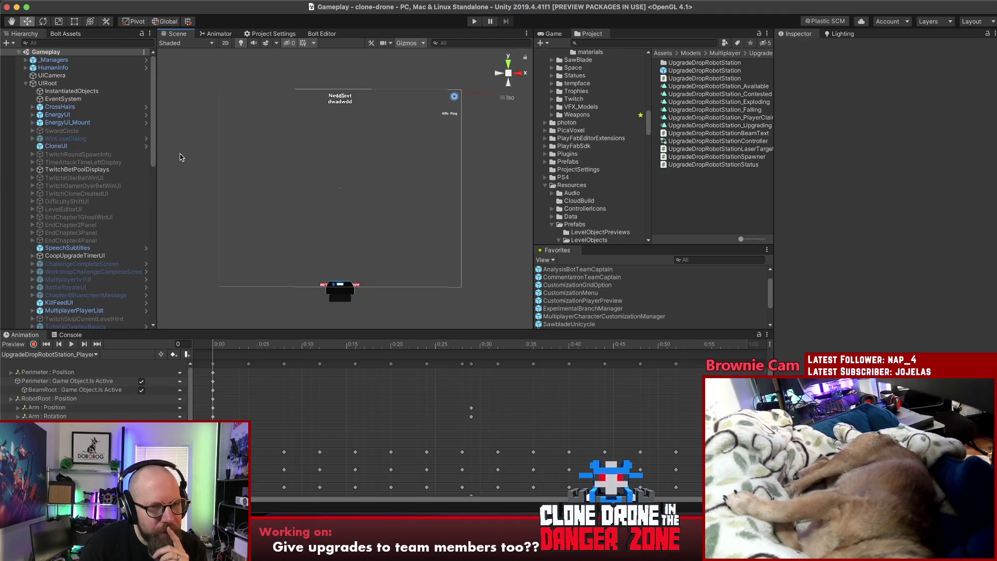
left_click(412, 315)
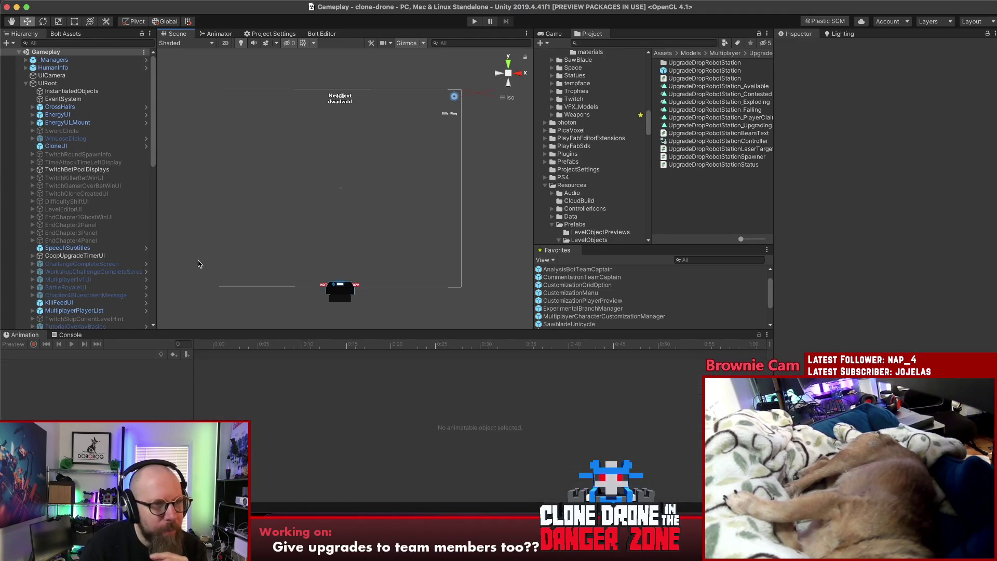
left_click(524, 523)
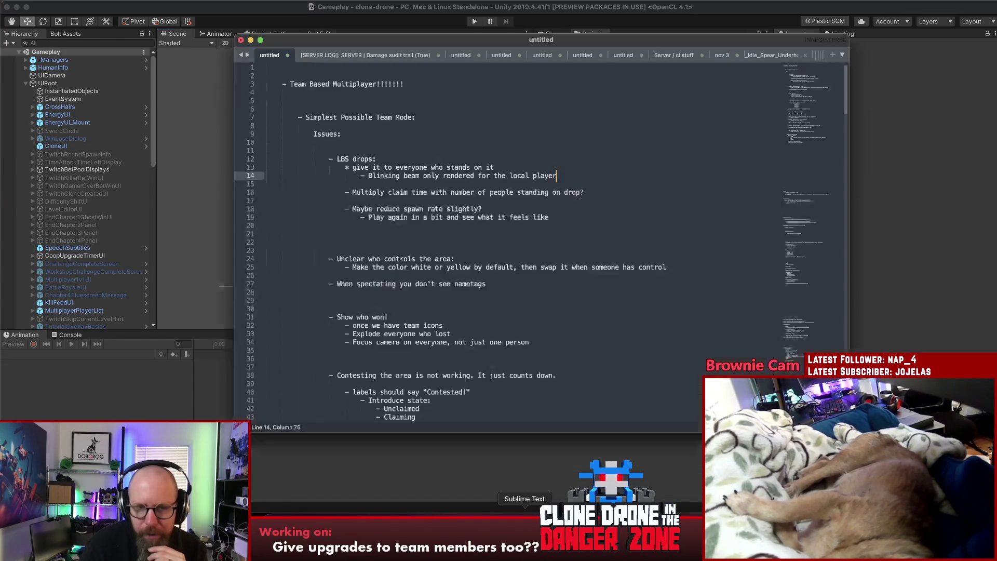
- Change the dash before the 'Blinking beam' note to a '*' sub-point marker
left_click(525, 136)
left_click(547, 166)
key("Down")
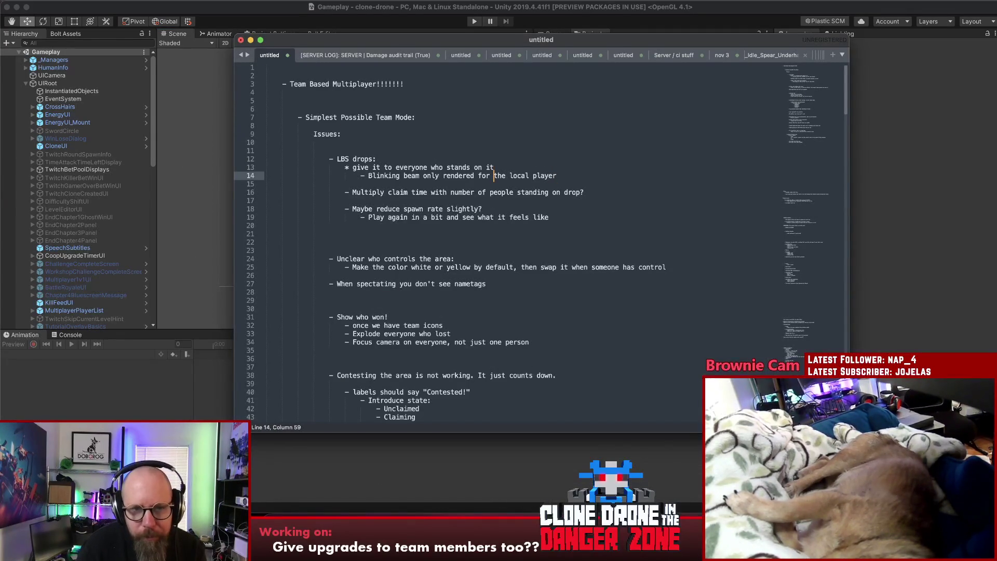
left_click(361, 175)
key("Delete")
type("*")
key("Down")
key("Down")
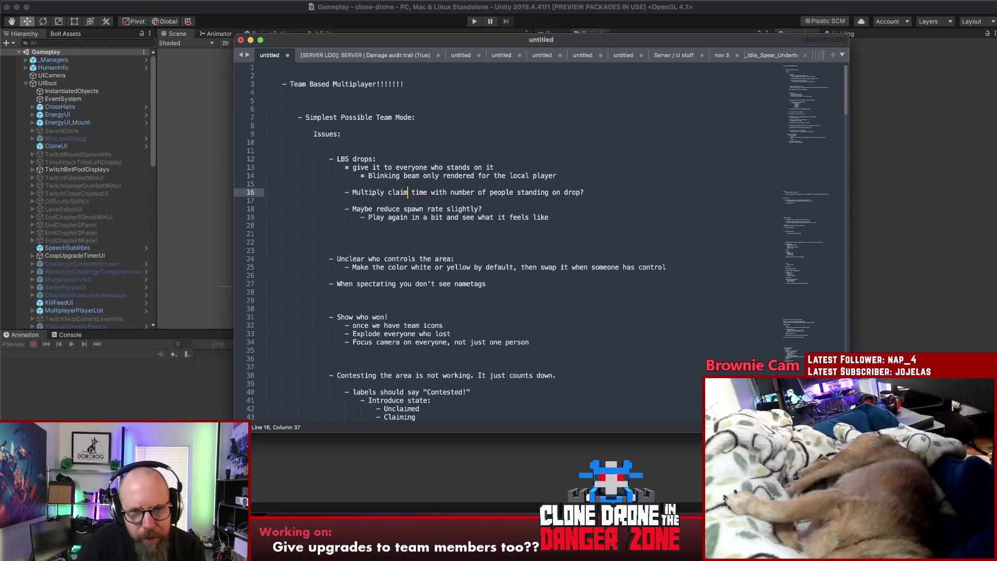
- Select the 'Multiply claim time' note with its leading dash, then move down through the notes
left_click_drag(345, 192, 605, 193)
left_click(605, 193)
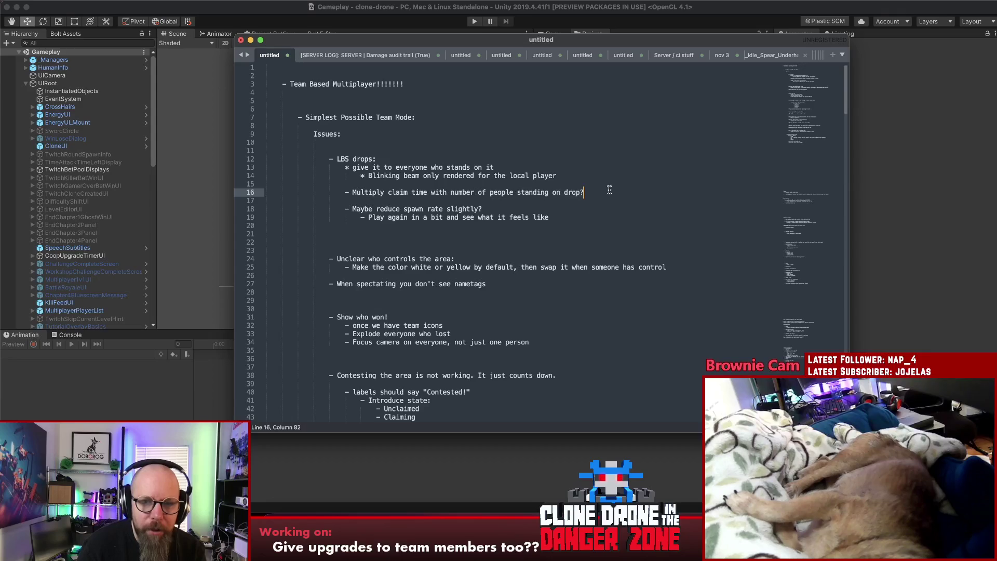
left_click(350, 194, "shift")
left_click(346, 193, "shift")
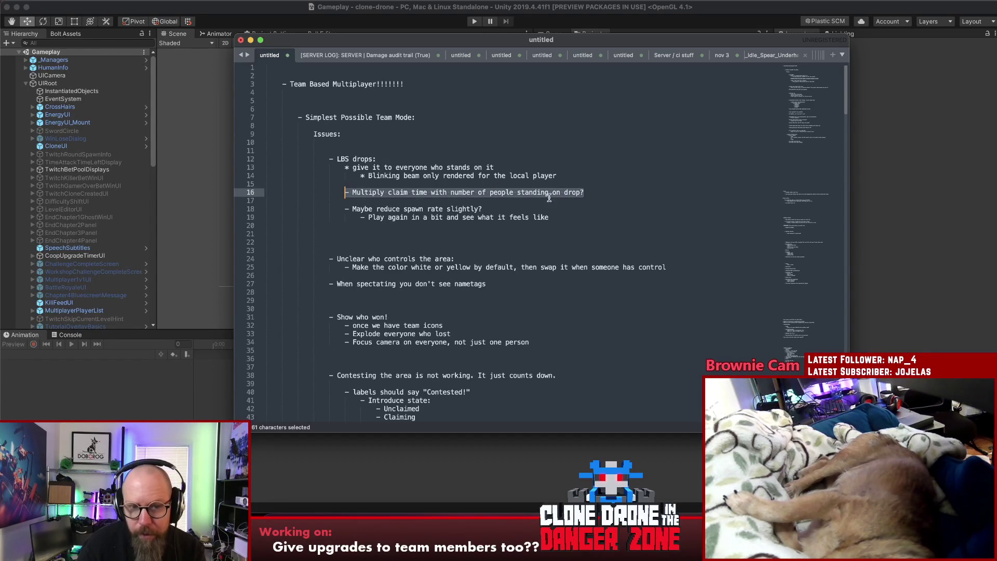
left_click(497, 203)
key("Down")
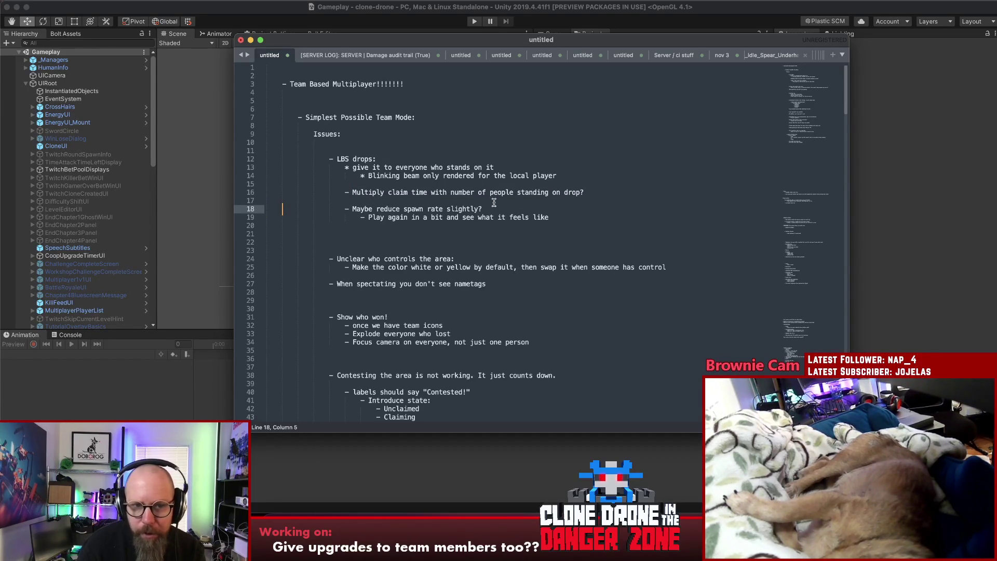
key("Down")
key("Down")
key("Down")
key("Up")
key("Up")
key("Up")
key("Down")
- Scroll down to the countdown sounds note and remove the extra blank line at line 49
scroll(494, 204, "down", 3)
left_click(494, 203)
scroll(494, 203, "down", 3)
left_click(494, 204)
scroll(493, 203, "down", 3)
left_click(493, 207)
scroll(492, 208, "down", 3)
left_click(491, 230)
left_click(493, 244)
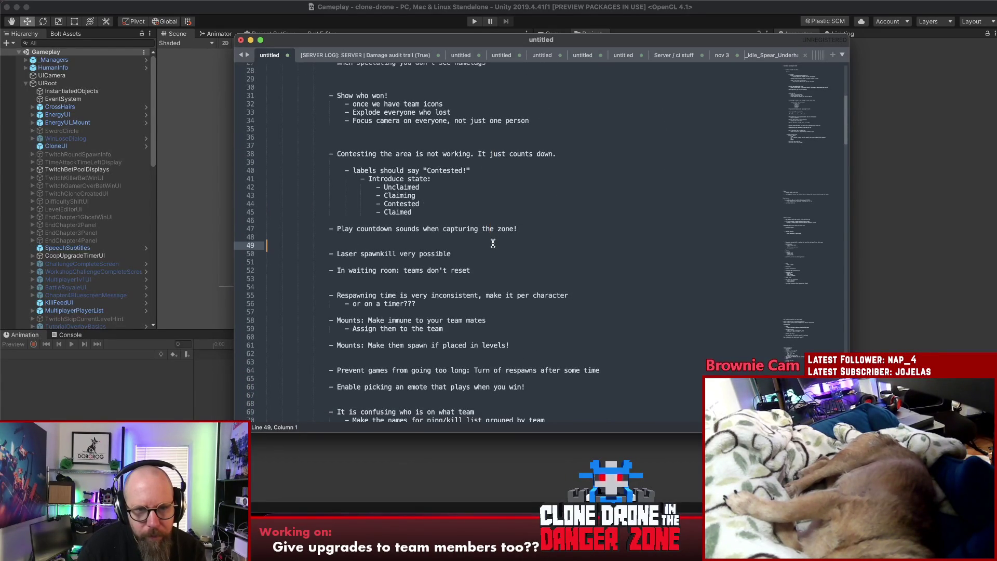
key("BackSpace")
- Cut the 'In waiting room: teams don't reset' line and open a new line under 'Issues:'
left_click(450, 262)
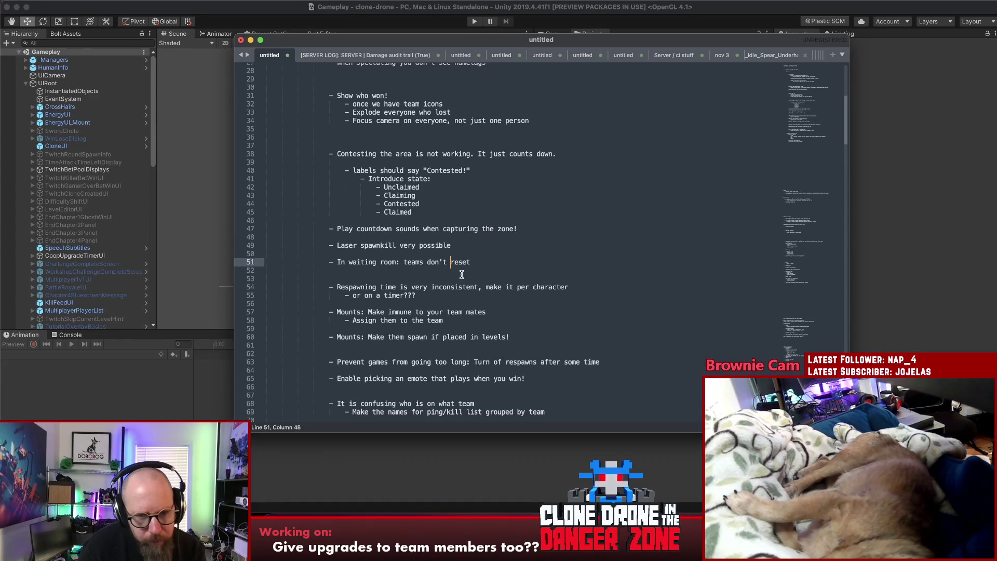
left_click_drag(470, 263, 325, 261)
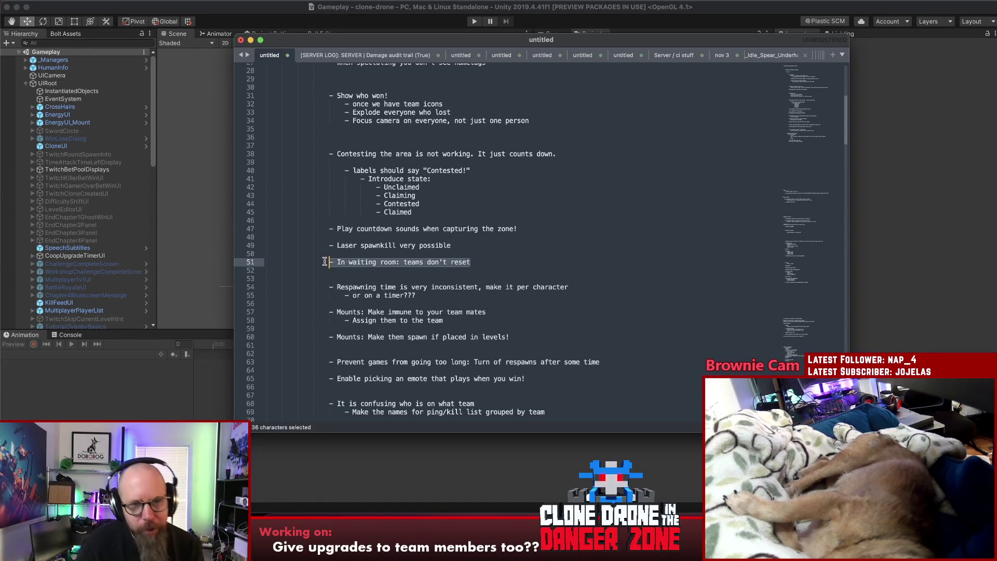
key("super+x")
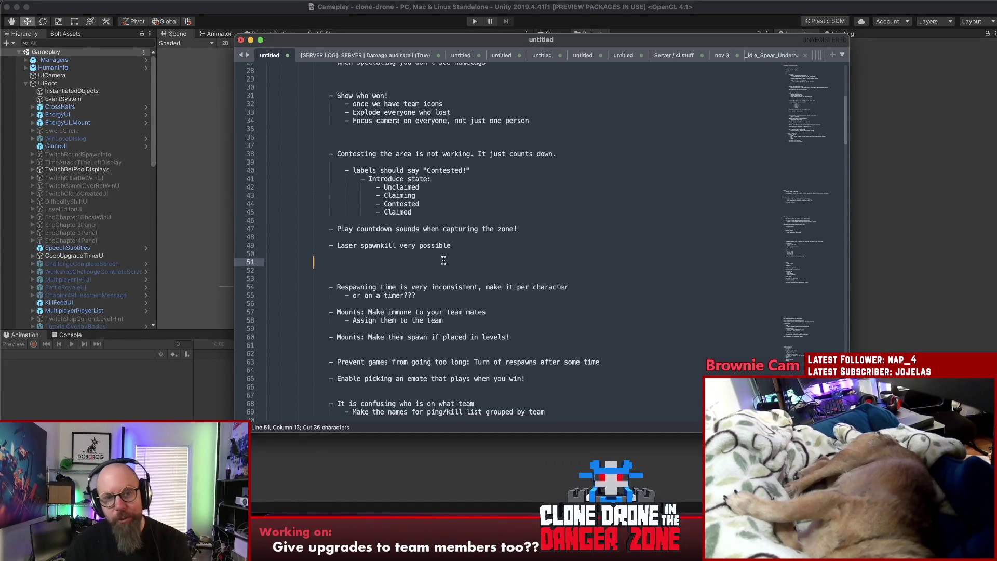
key("Delete")
key("Delete")
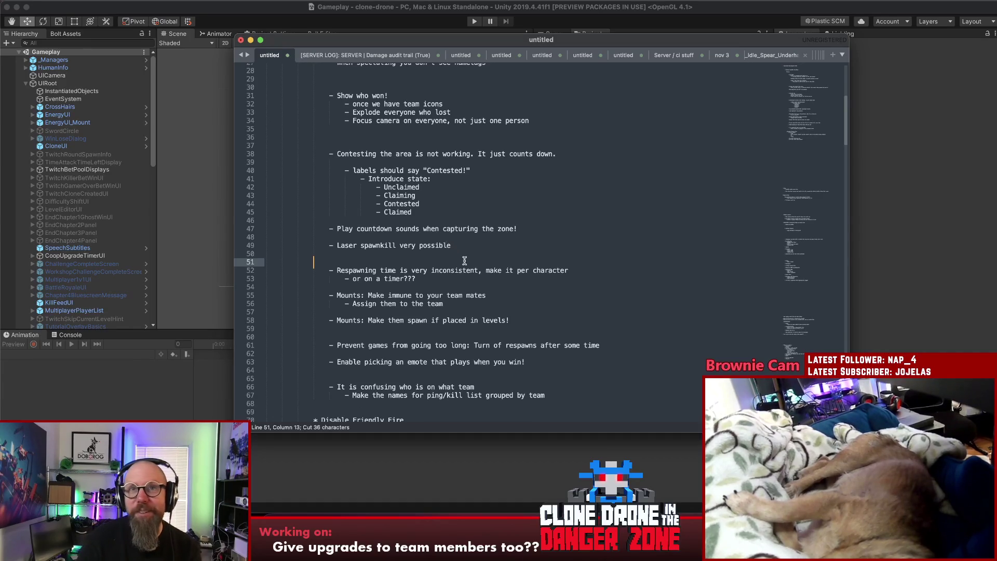
scroll(463, 260, "up", 10)
left_click(434, 137)
key("Return")
key("Return")
key("Return")
- Put '- In waiting room: teams don't reset' at the top of Issues, then start Unity play mode
left_click(470, 150)
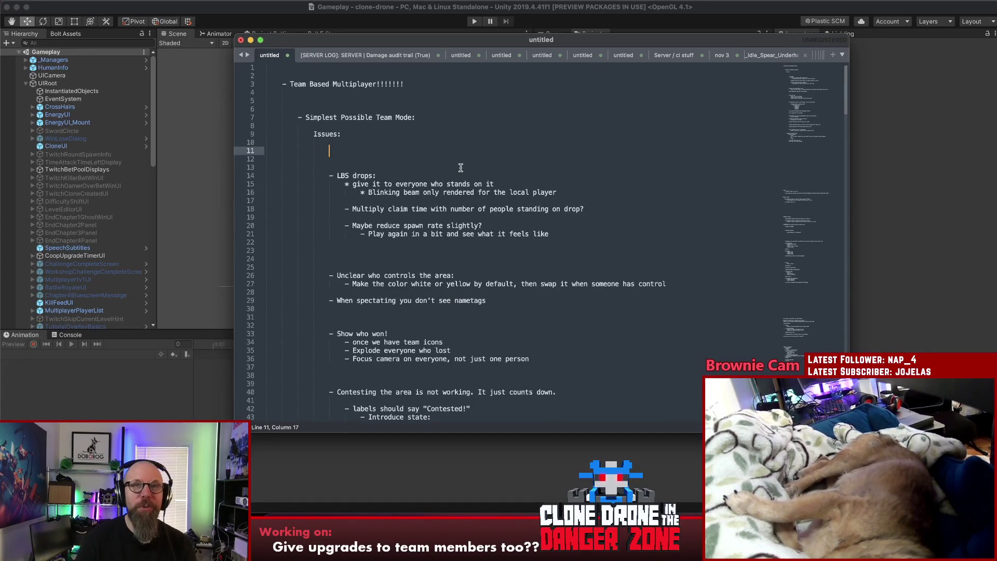
type("- In waiting room: teams don't reset")
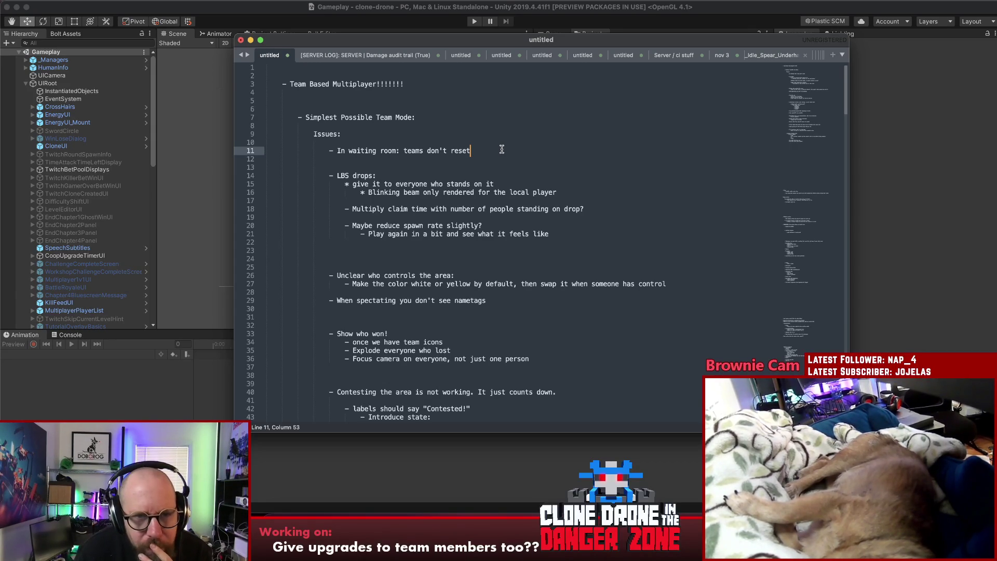
mouse_move(488, 148)
left_mouse_down()
mouse_move(316, 150)
mouse_move(330, 150)
left_mouse_up()
left_click(328, 173)
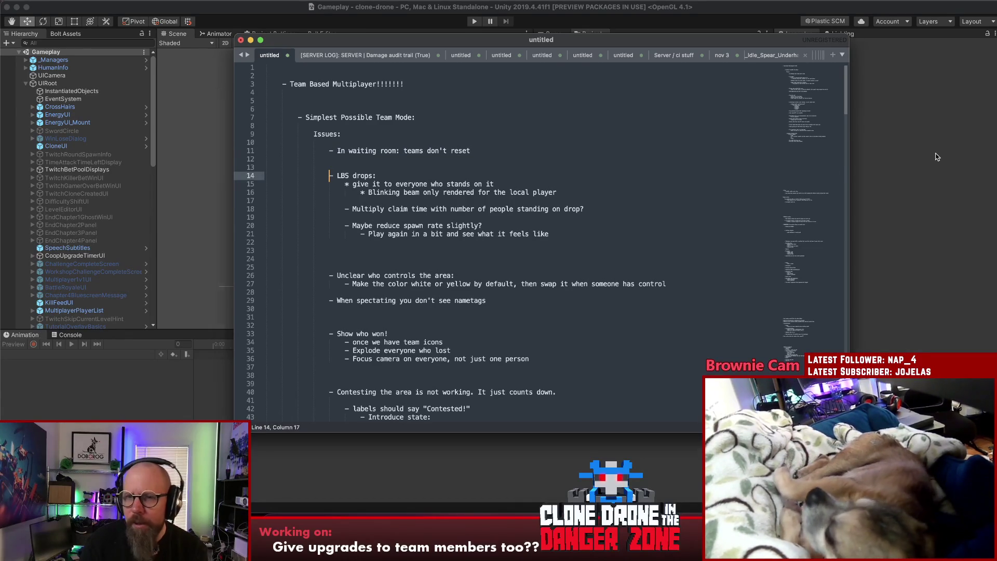
left_click(937, 157)
left_click(474, 24)
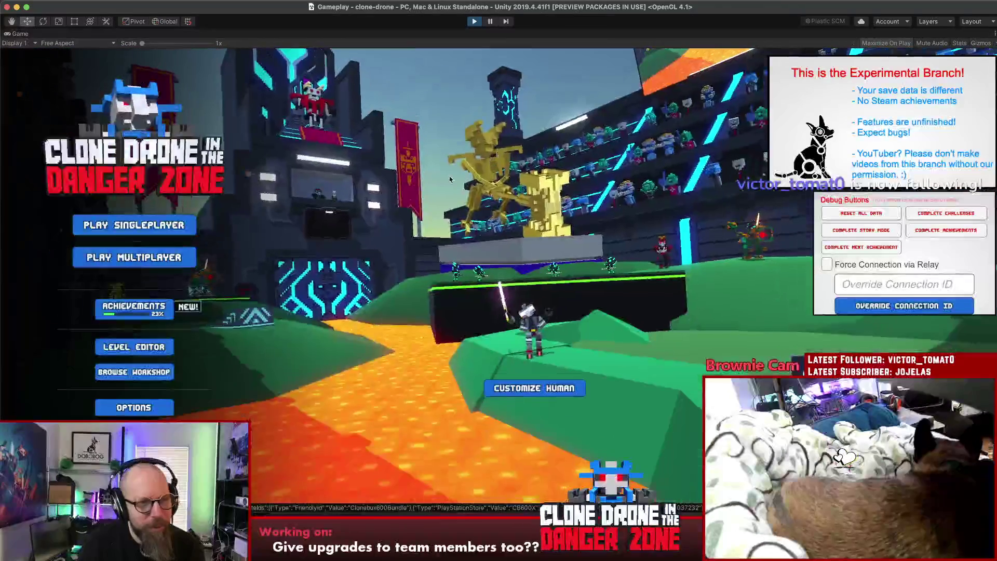
- In the Level Editor, load KOTH_ThePit from the TeamModesS1 levels and answer the save prompt
left_click(150, 347)
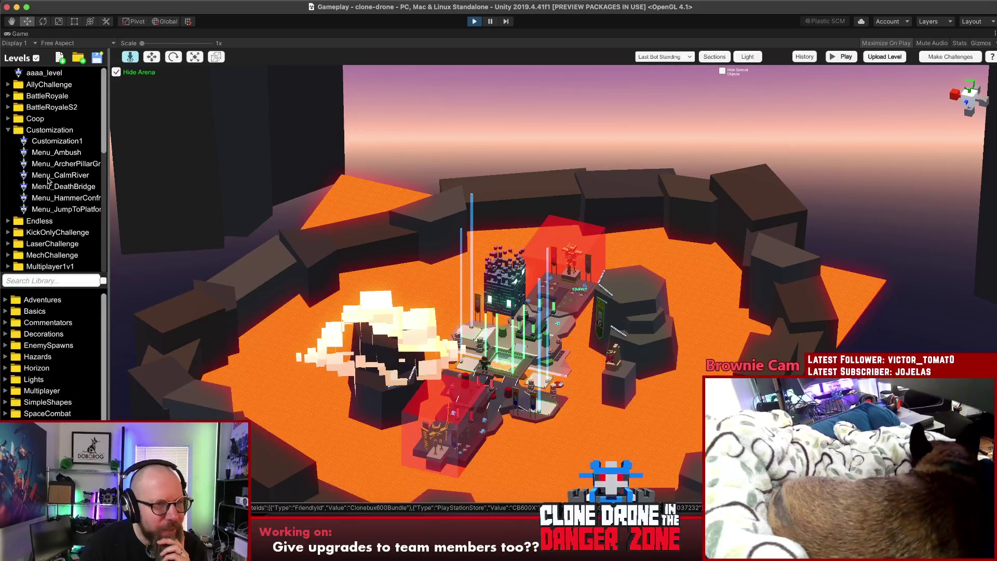
scroll(48, 181, "down", 10)
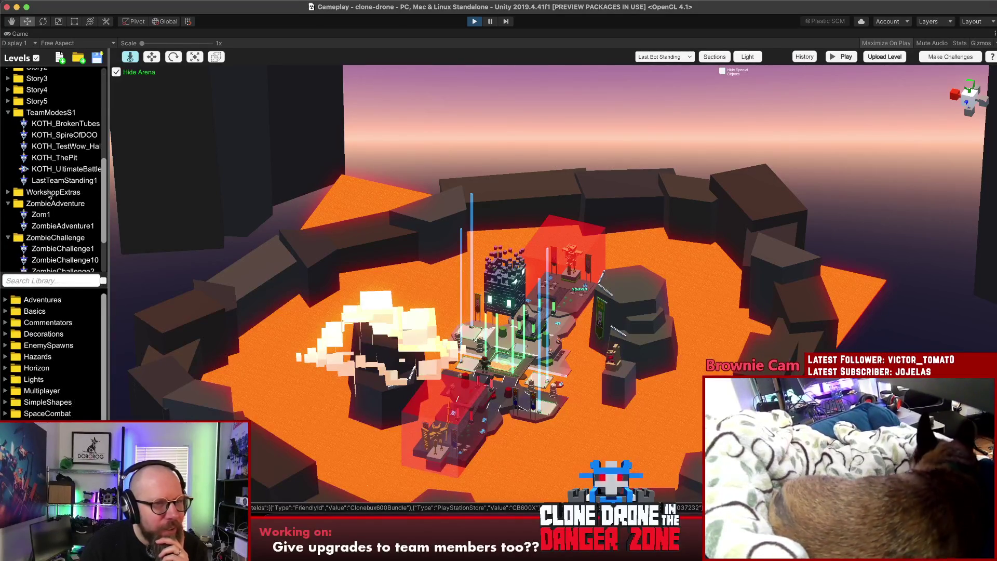
left_click(51, 159)
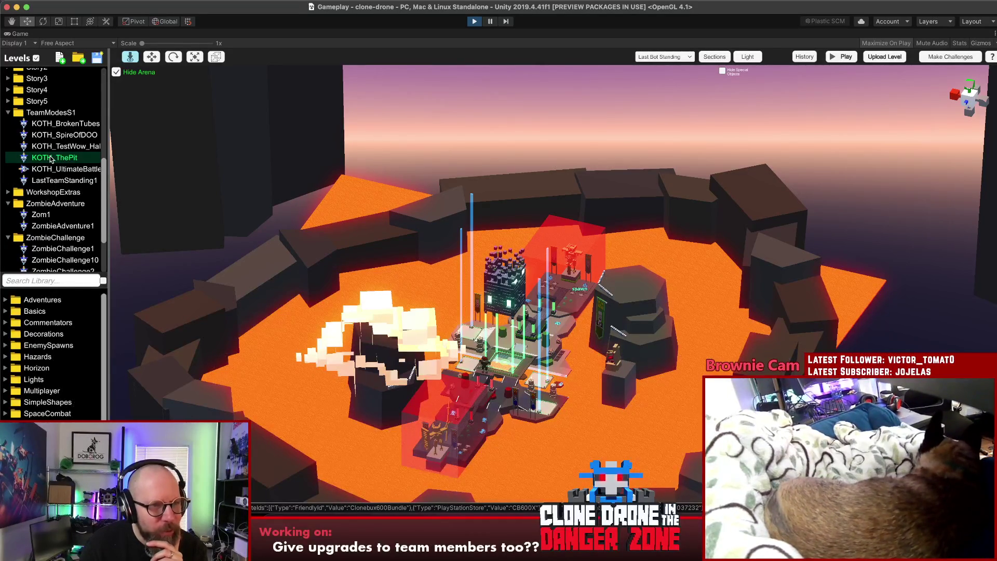
double_click(52, 158)
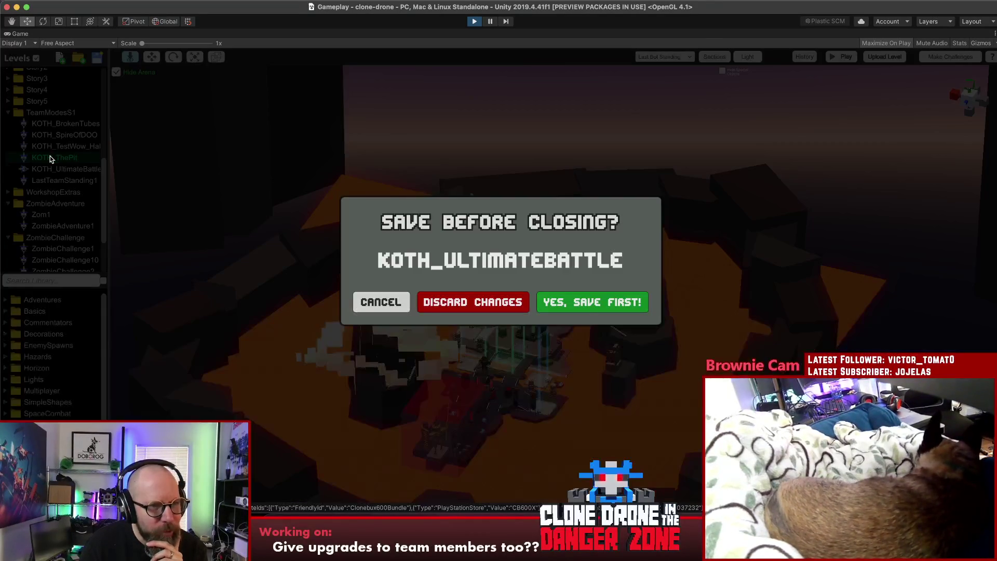
left_click(476, 300)
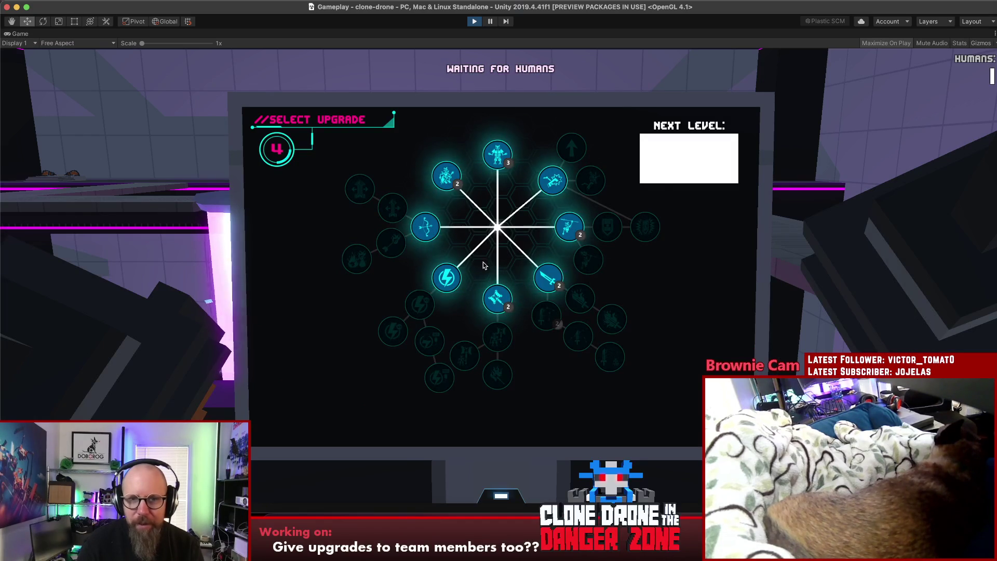
- Choose the Kick, Power Kick and Energy Capacity upgrades
left_click(552, 180)
left_click(591, 180)
left_click(447, 278)
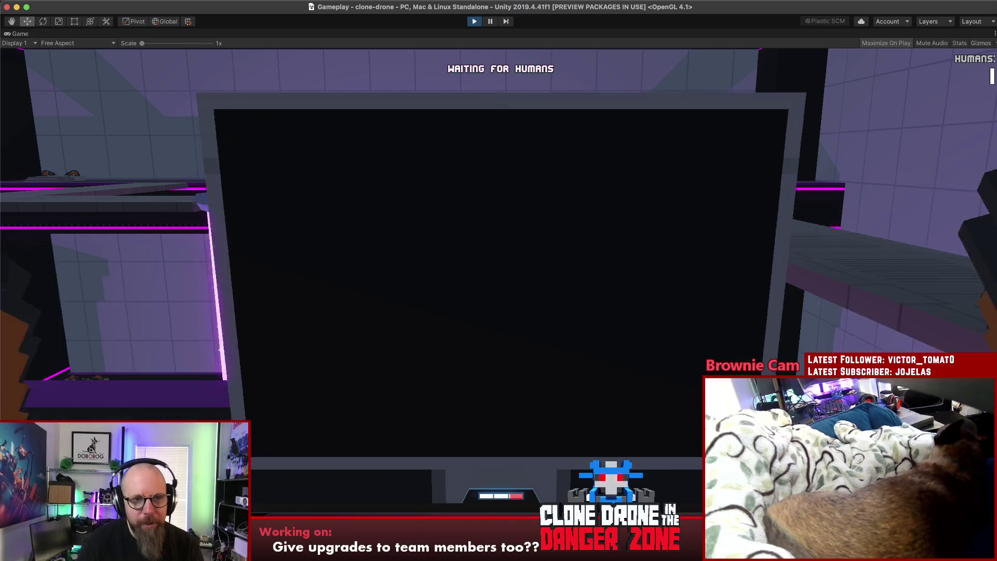
- Pause and resume the game, then run the robot across the arena and off the platform
key("Escape")
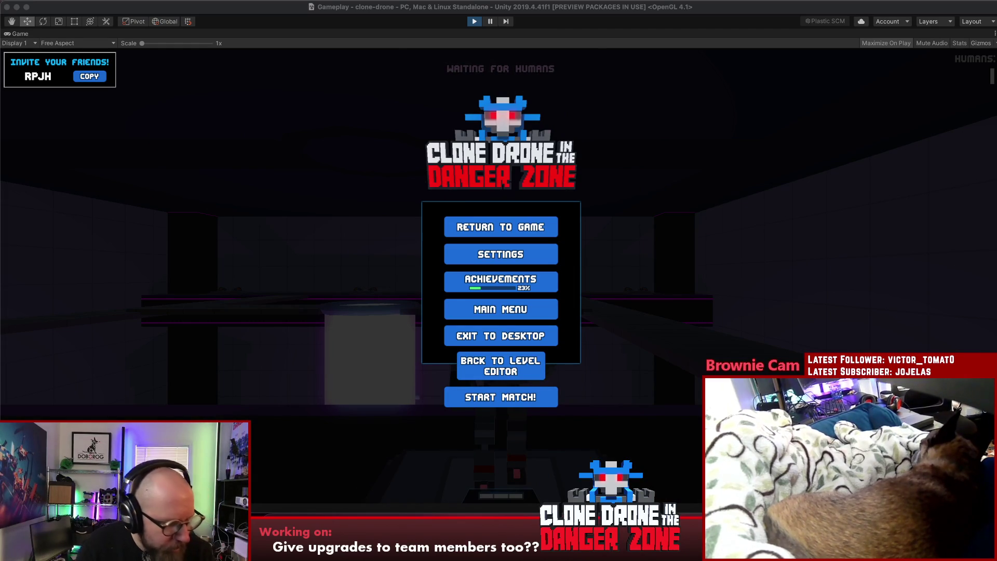
left_click(715, 304)
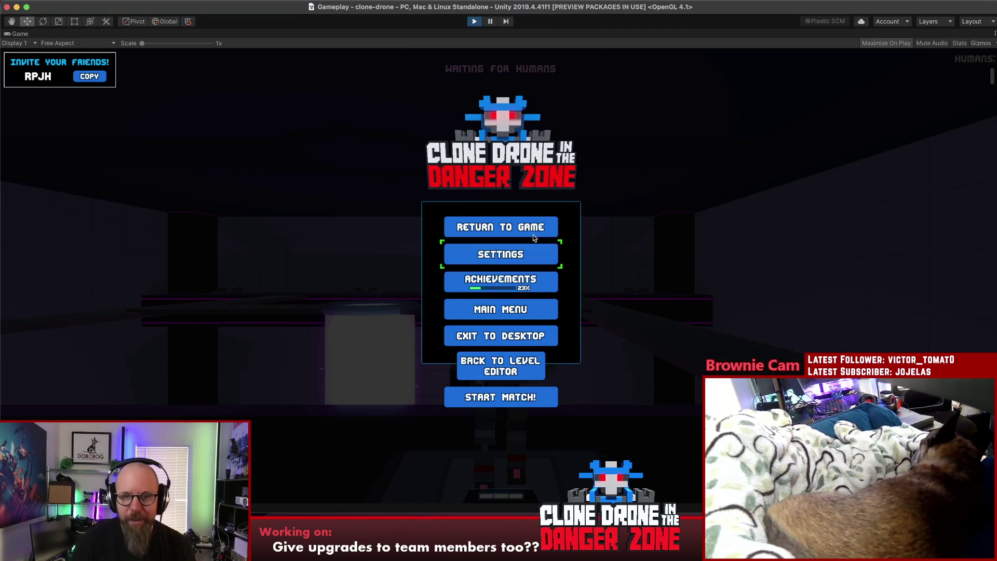
key("Escape")
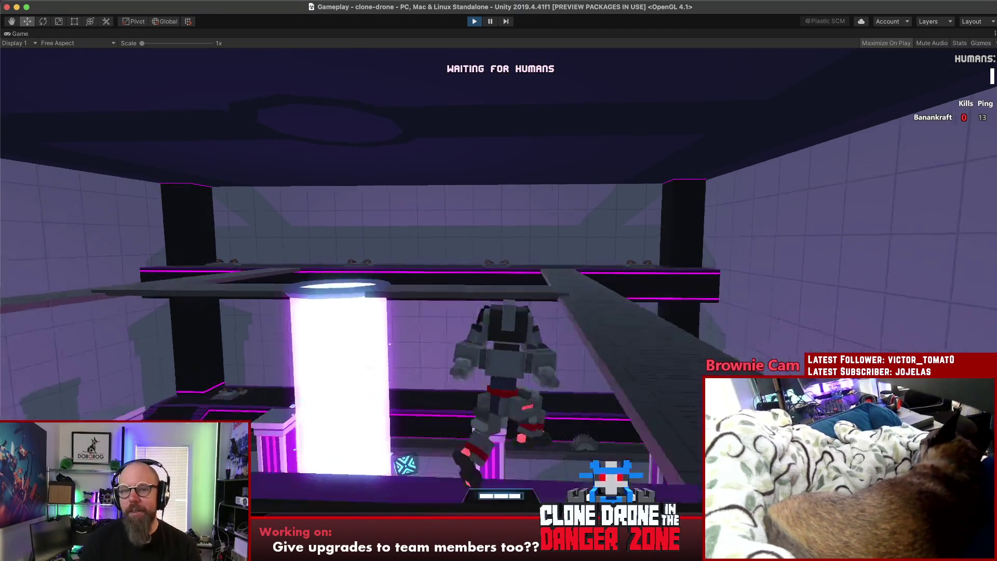
key("w")
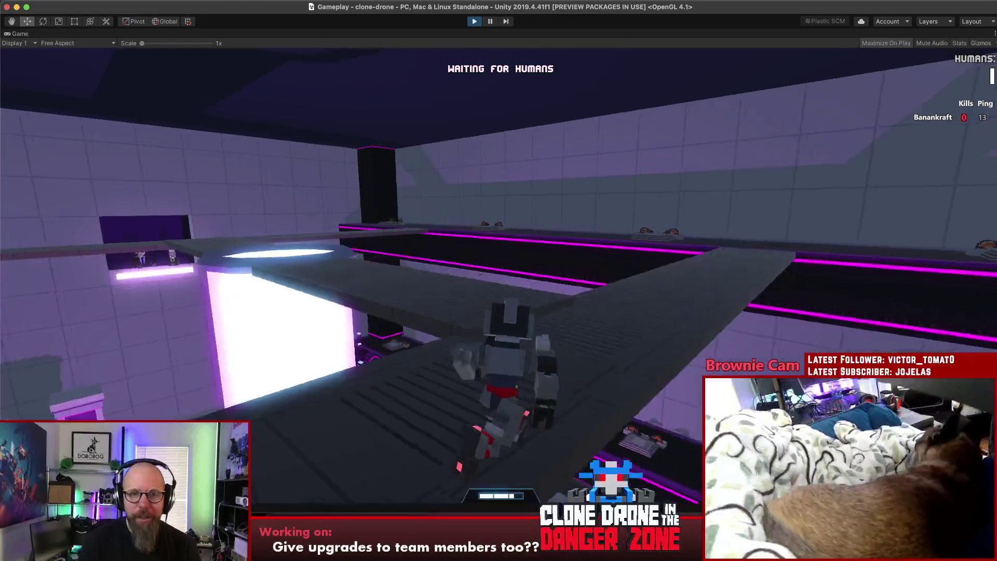
key("w")
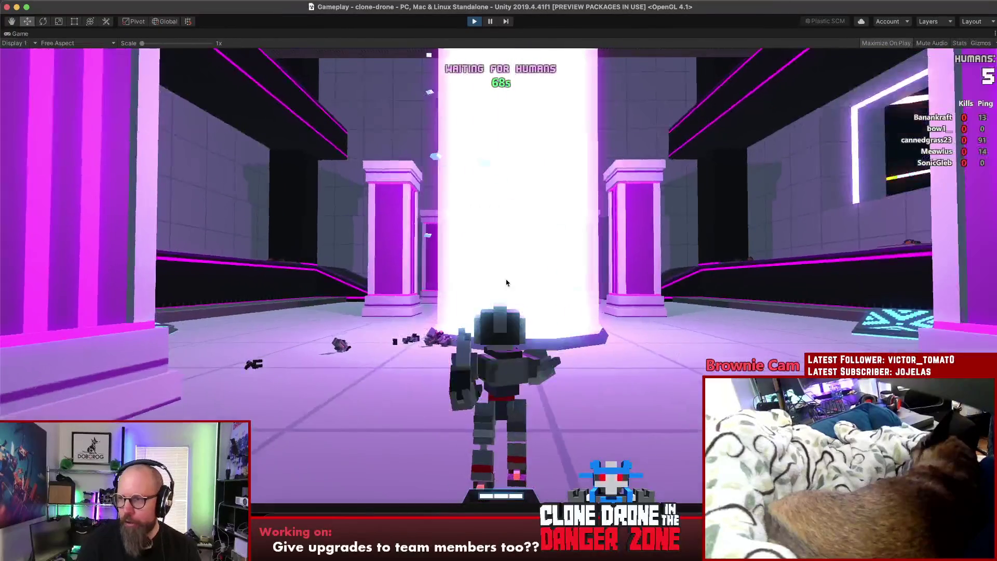
key("Escape")
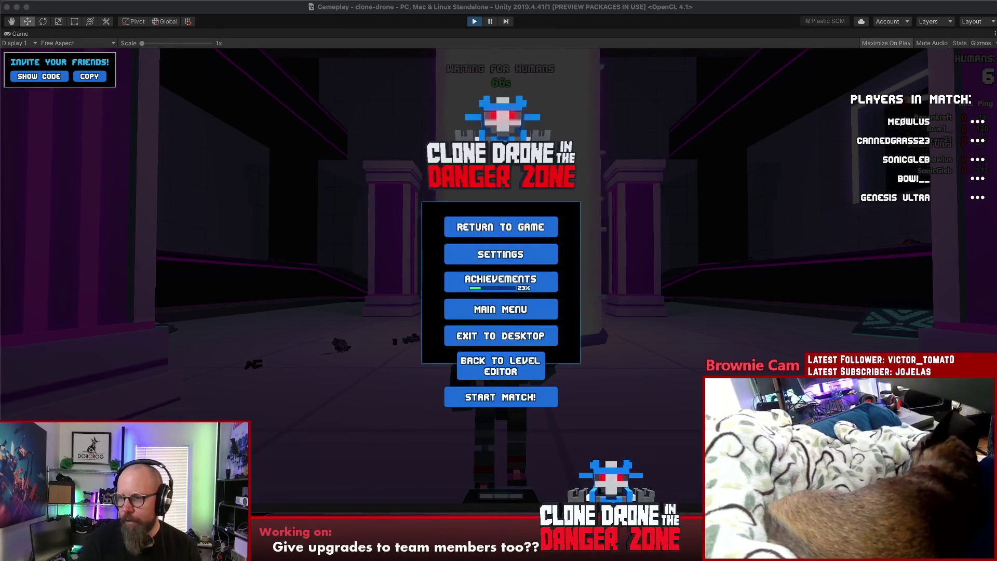
left_click(42, 79)
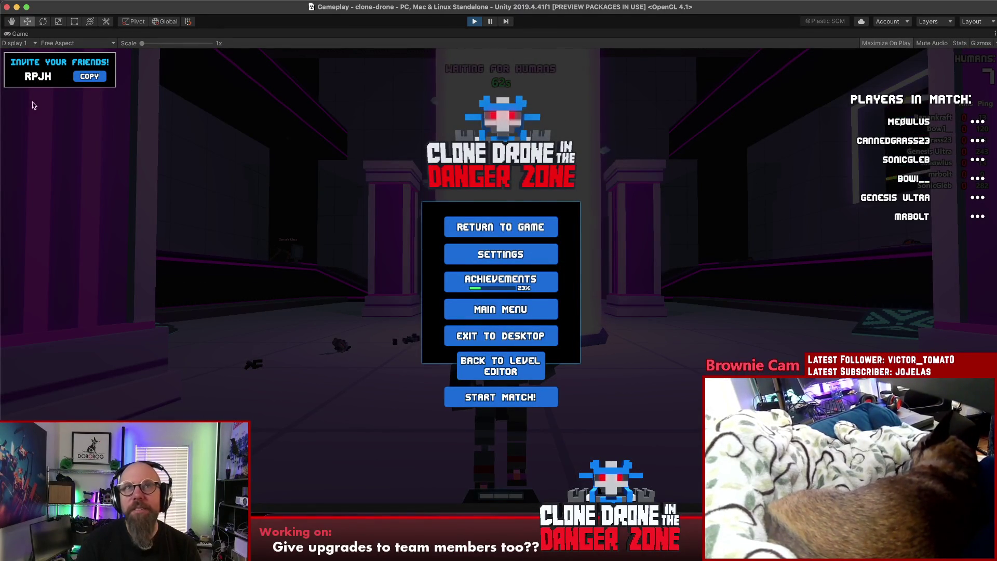
left_click(501, 227)
key("w")
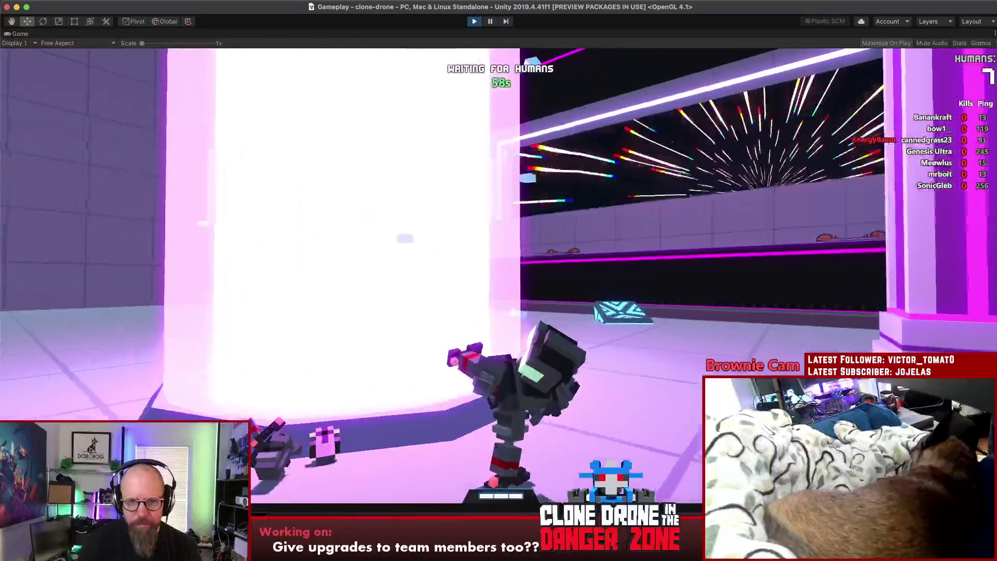
key("w")
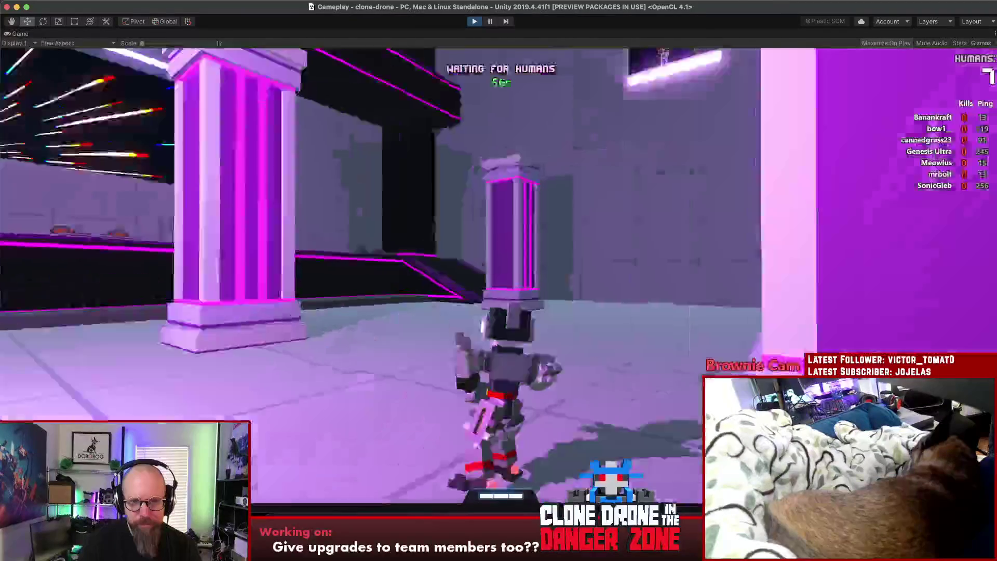
key("w")
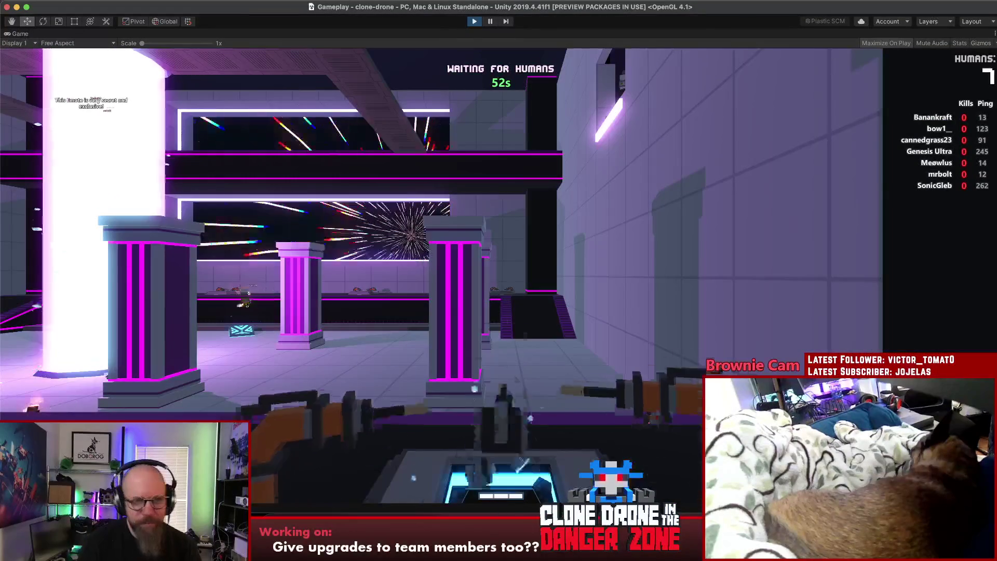
key("w")
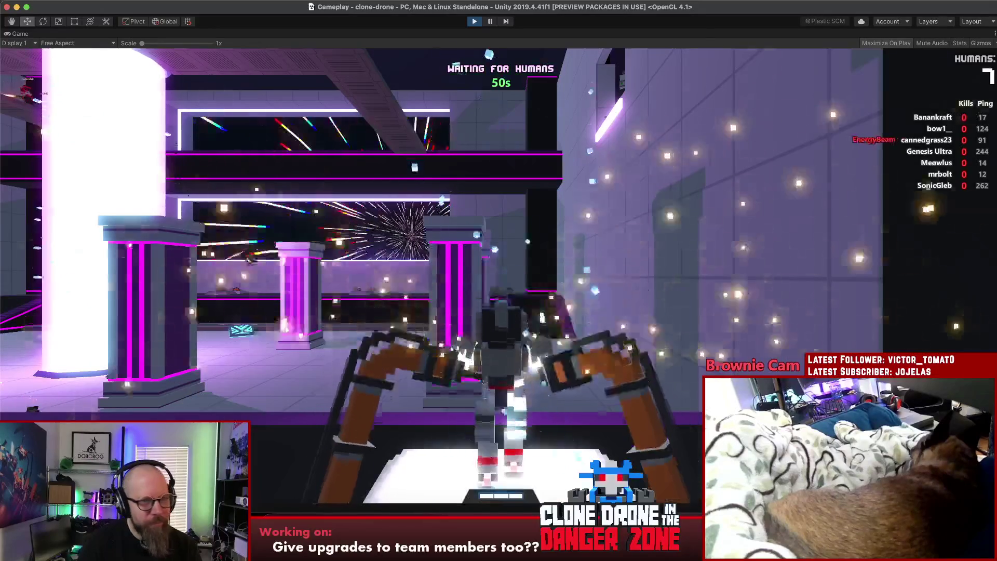
key("w")
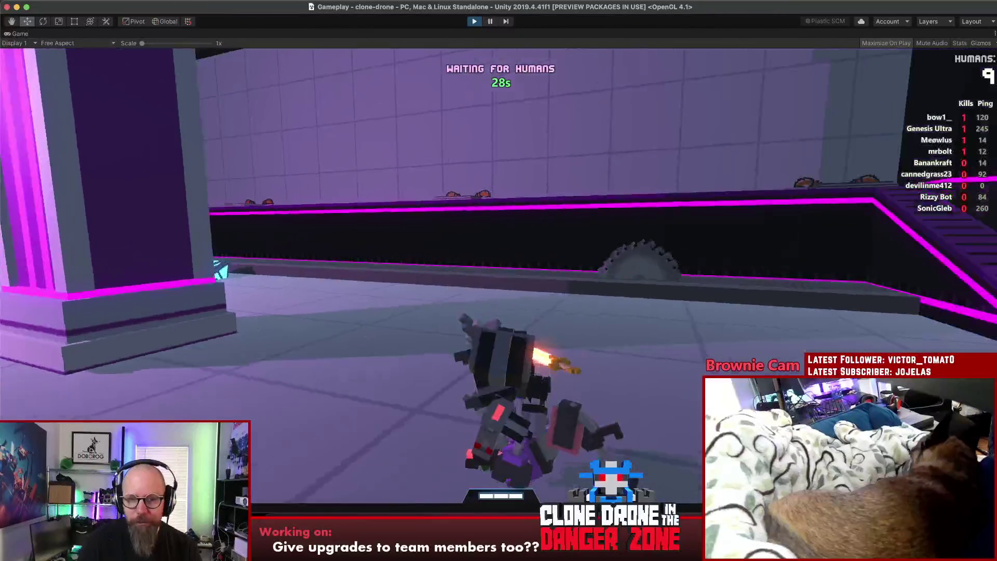
key("Escape")
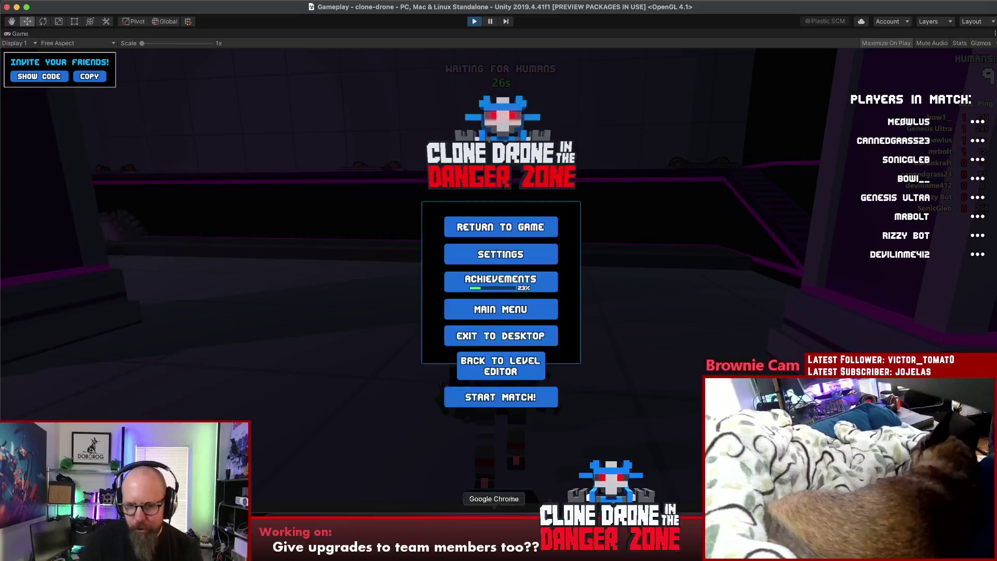
- Find and open version.txt (1.9.0.19) via Search Everywhere, then resume the running game
key("super+Tab")
key("super+Tab")
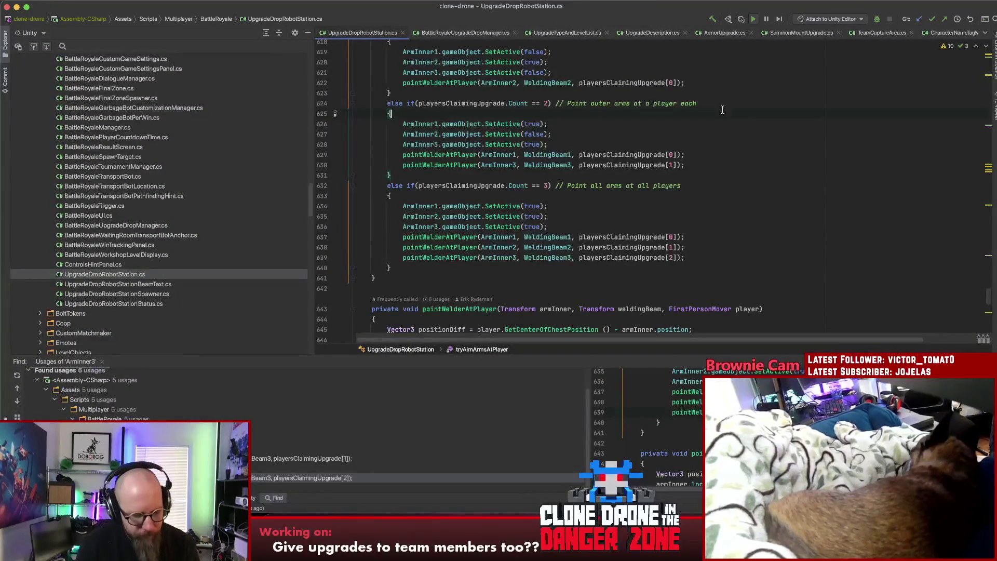
key("shift")
key("shift")
type("version")
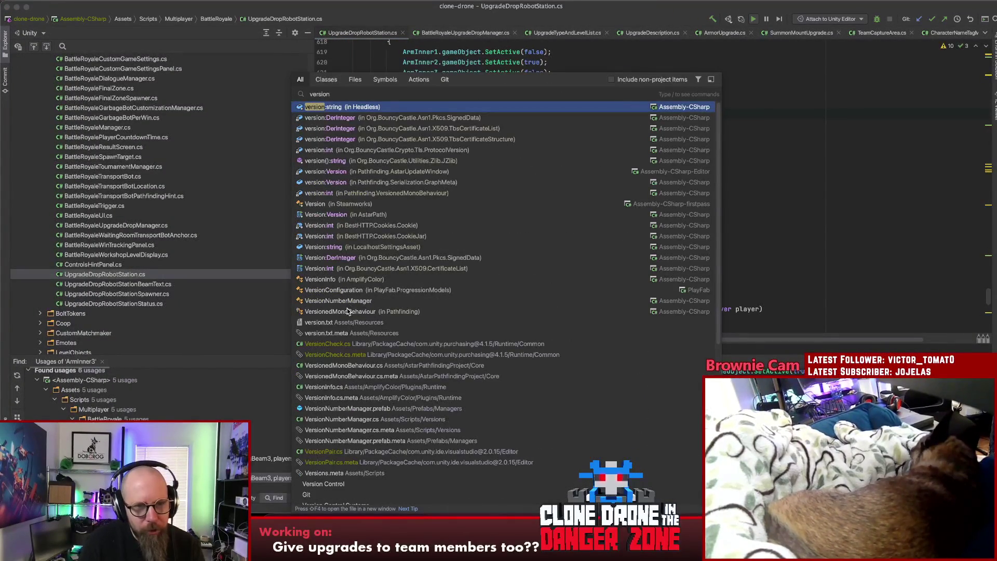
left_click(344, 323)
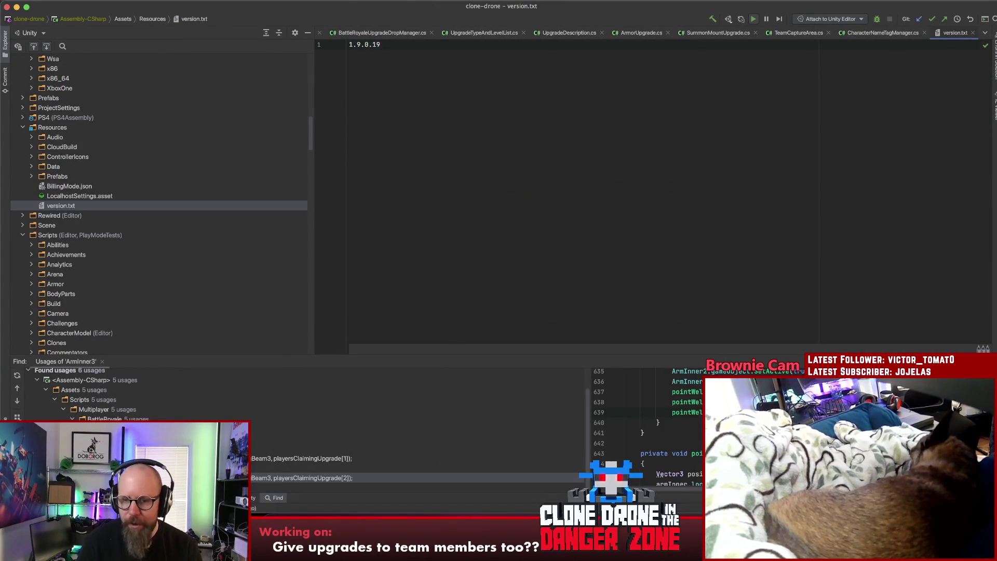
key("super+Tab")
left_click(500, 225)
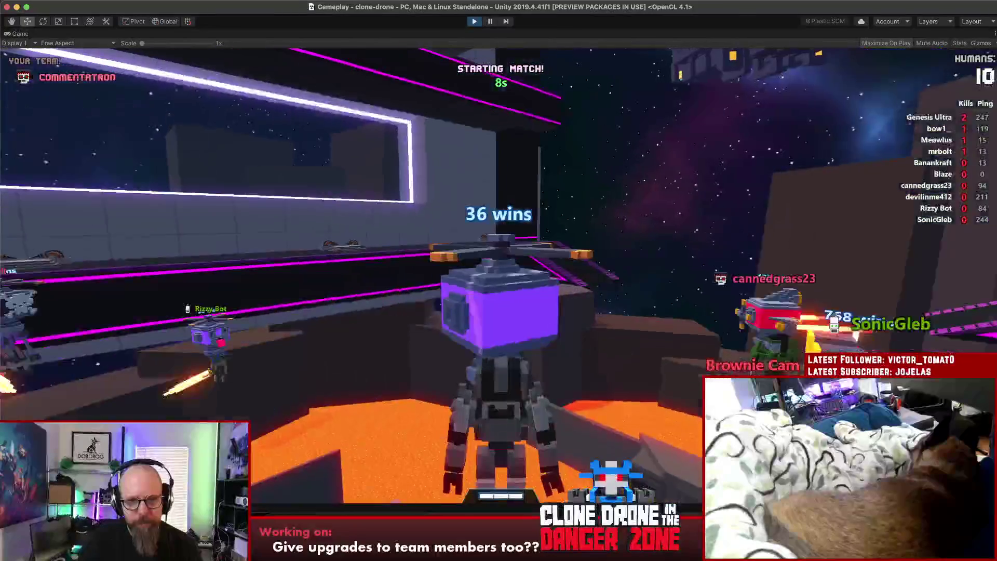
- Play the 'You underestimate my power' emote, finish the match, then highlight Level Editor
key("alt")
key("alt")
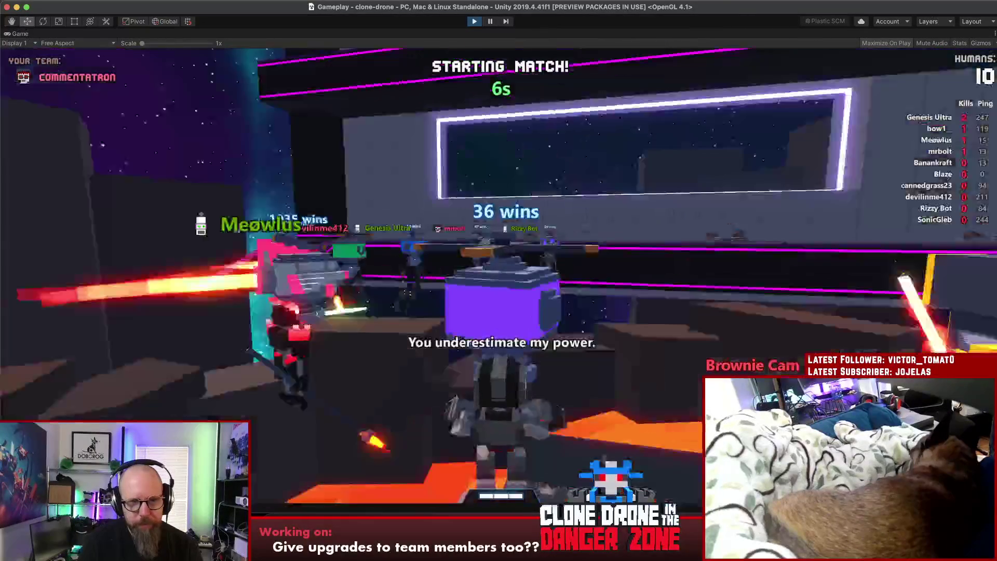
key("alt")
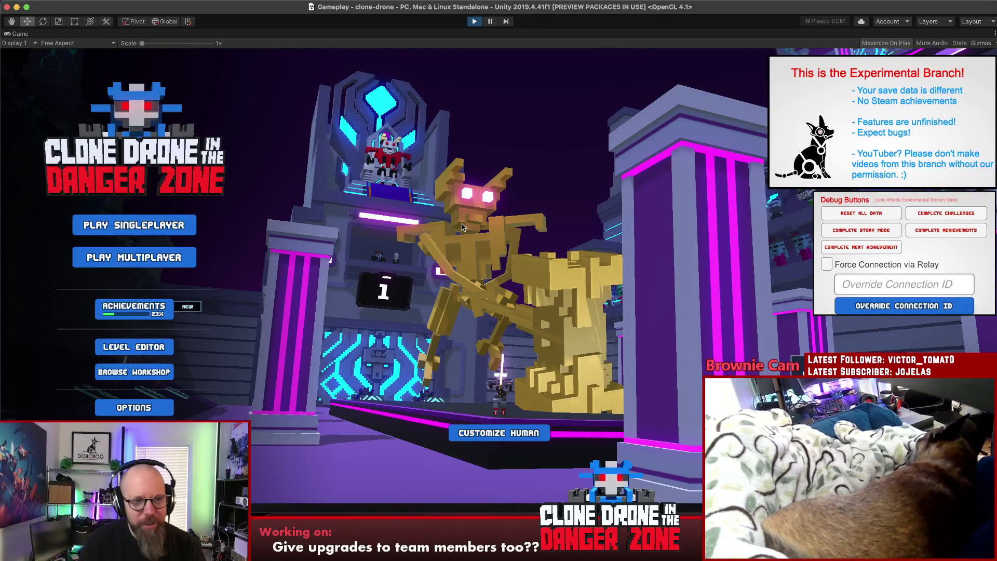
key("Up")
key("Up")
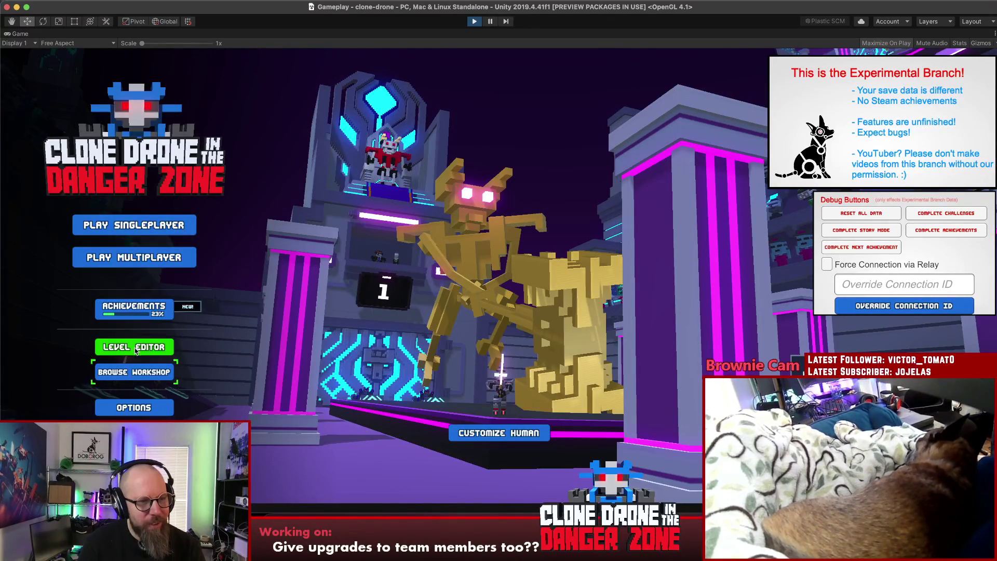
- Open the Level Editor from the game's main menu
key("Return")
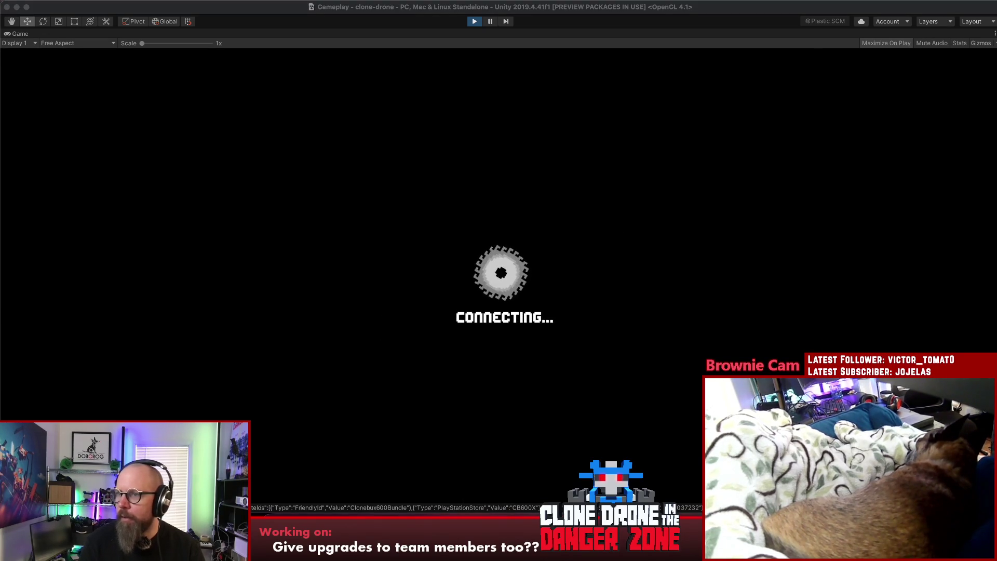
- Go to loggly.com, sign in with the saved account e-mail, and open the saved Exceptions search
type("logg")
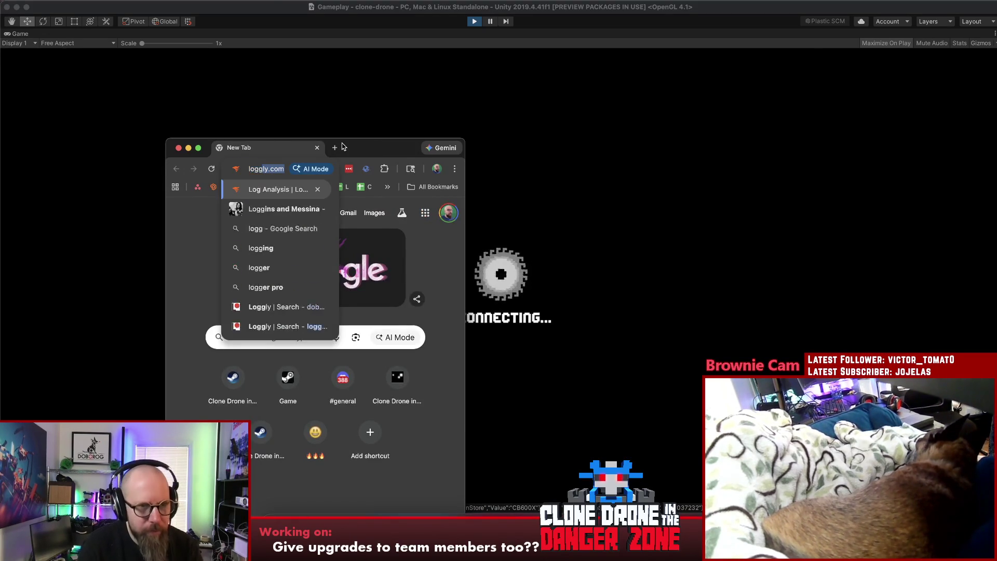
key("Return")
double_click(343, 147)
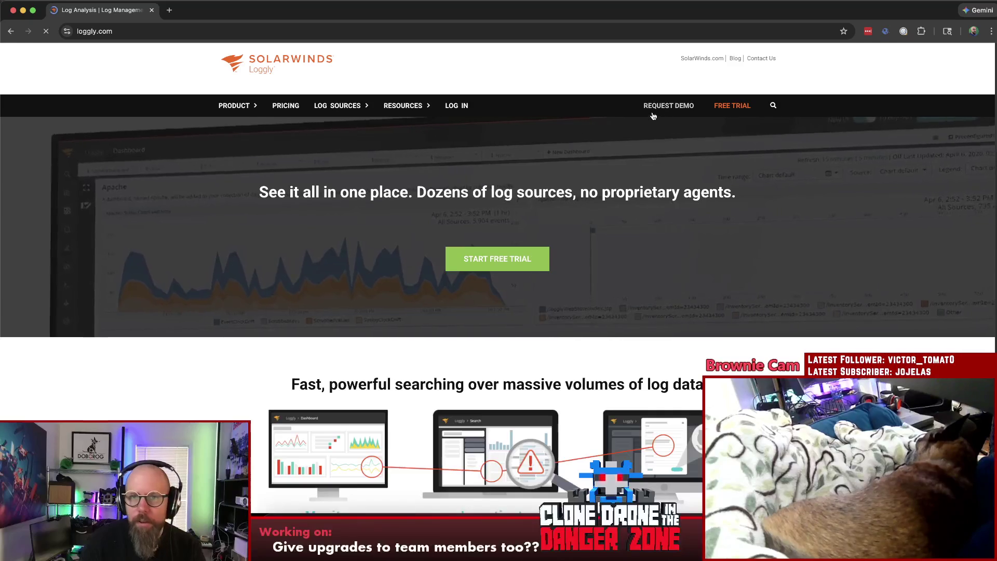
left_click(462, 106)
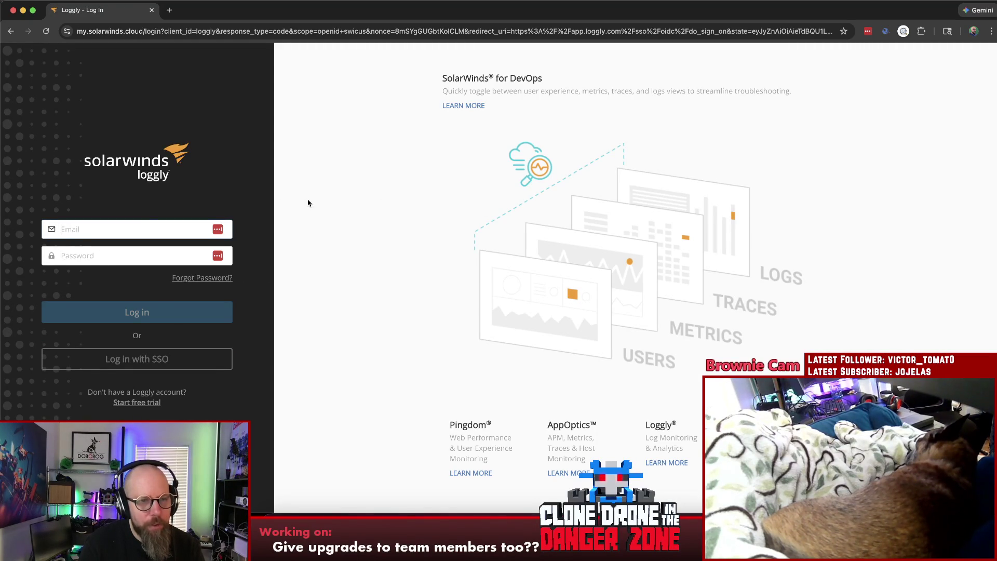
left_click(144, 258)
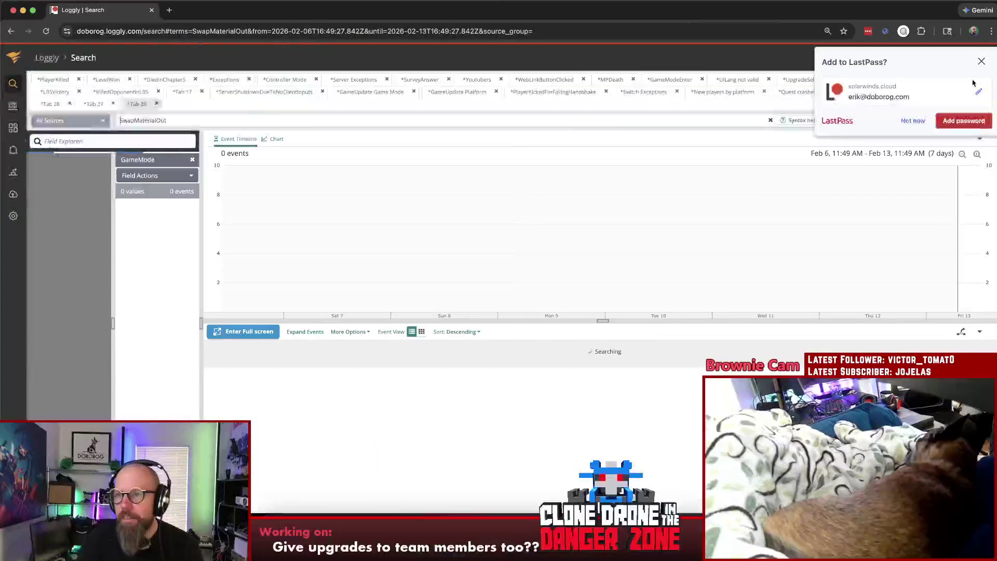
left_click(912, 106)
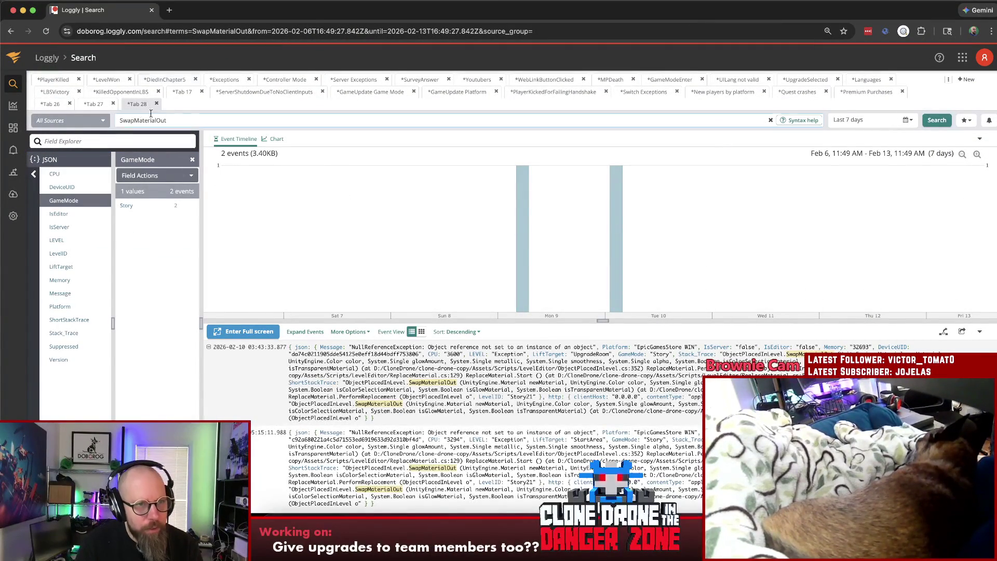
left_click(233, 81)
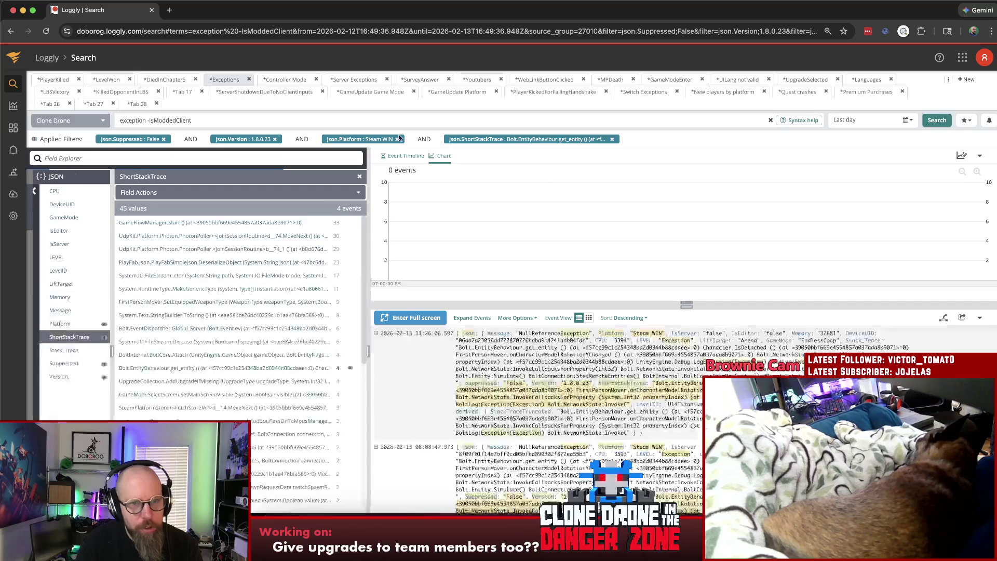
- Drop the ShortStackTrace, Steam WIN and version filters, then filter exceptions to version 1.9.0.19
left_click(613, 139)
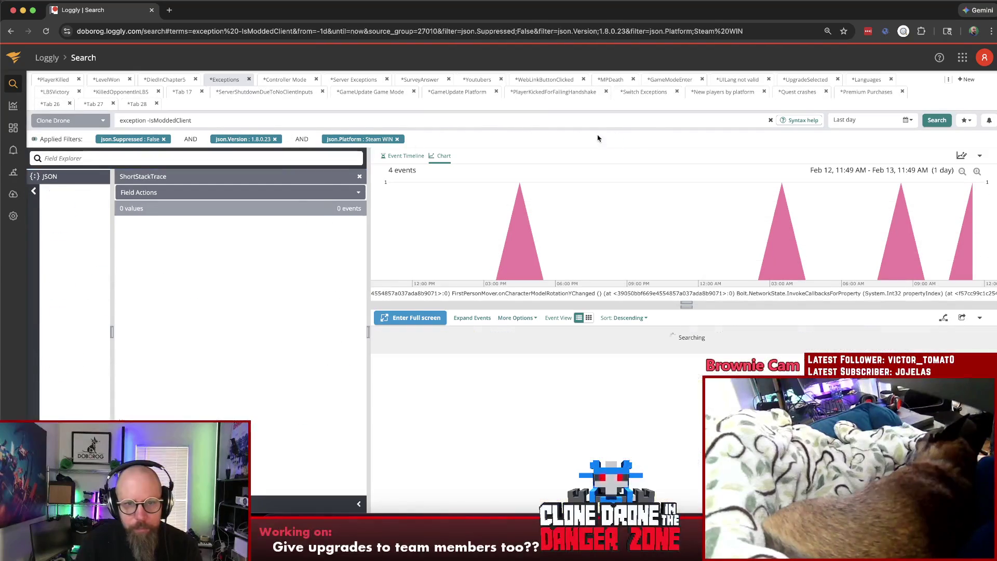
left_click(397, 139)
left_click(276, 139)
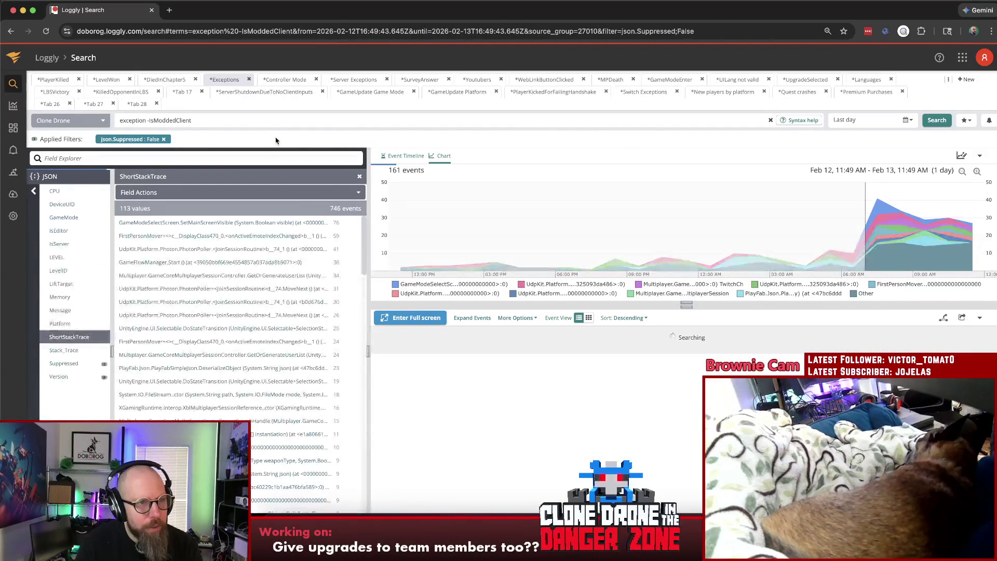
left_click(58, 376)
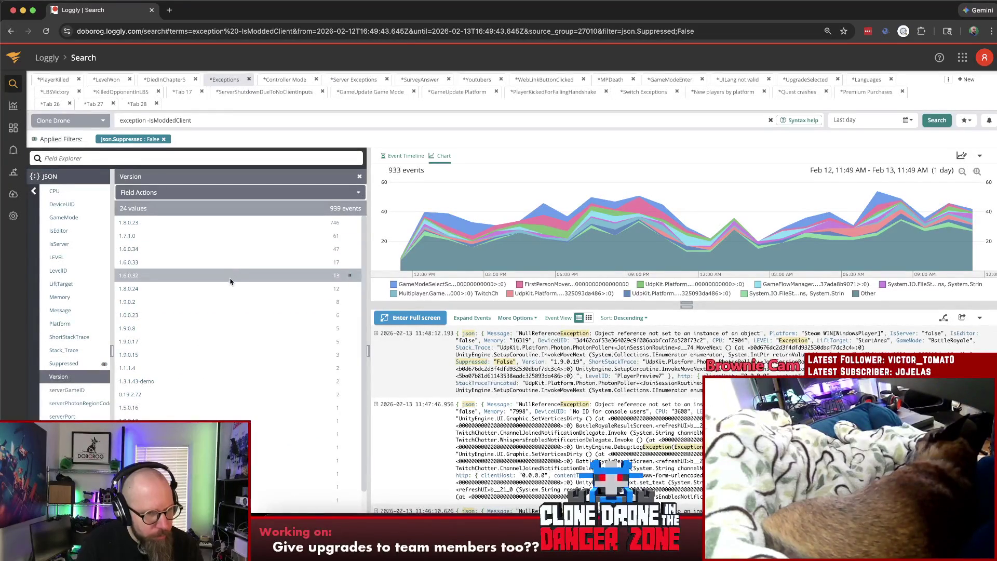
scroll(232, 278, "down", 1)
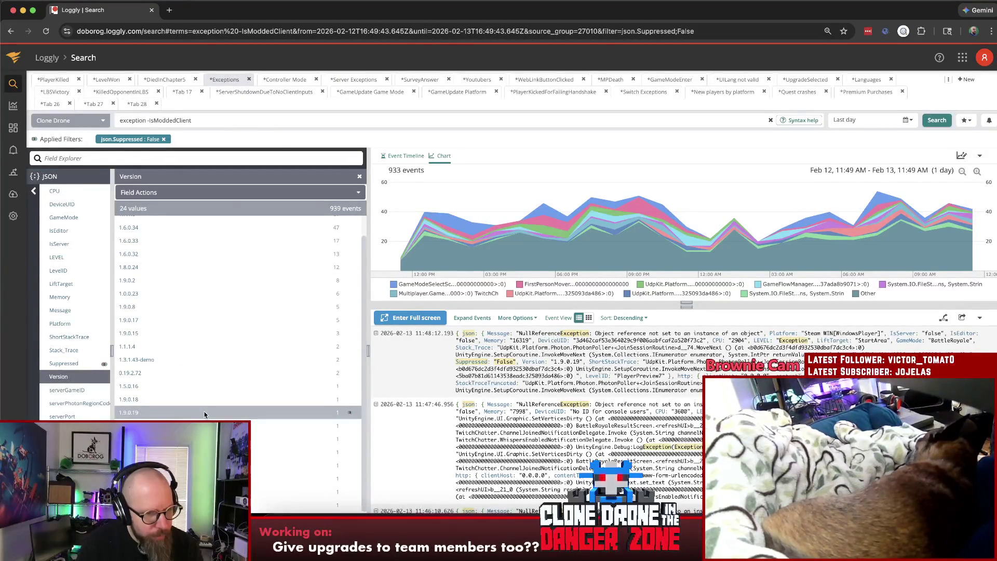
left_click(204, 412)
- Expand the single NullReferenceException event to view its fields, then return to the game
key("super+Tab")
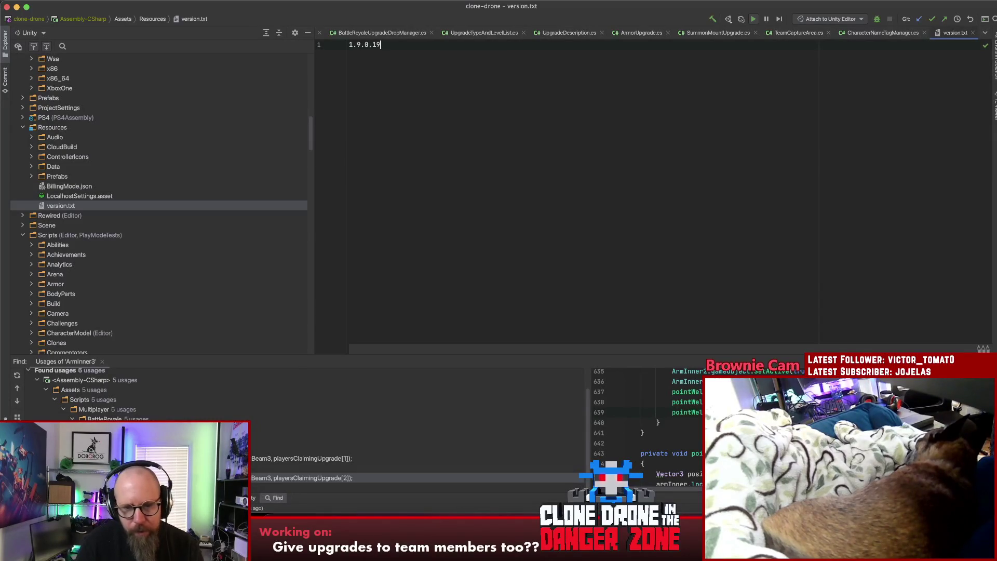
left_click(494, 517)
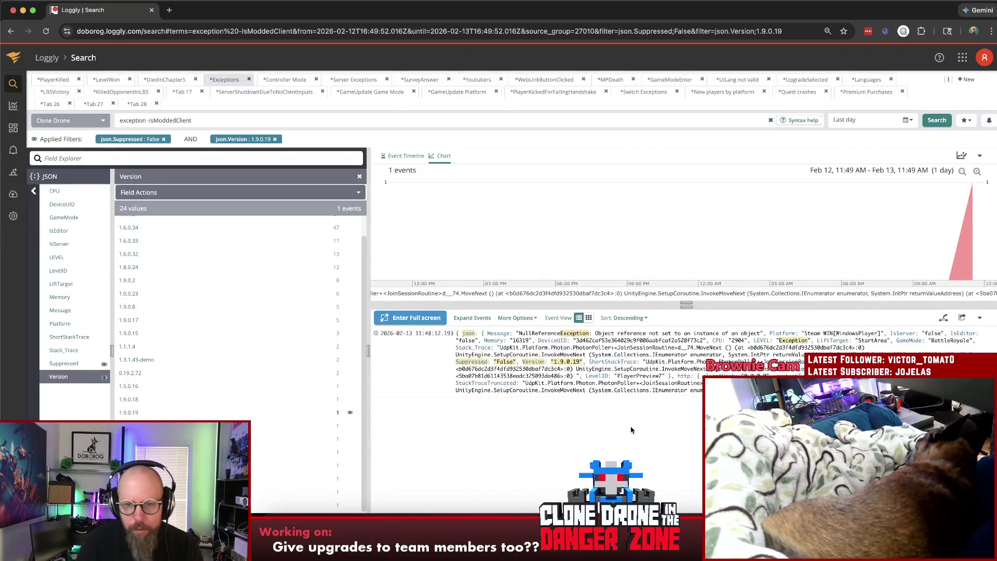
left_click(656, 352)
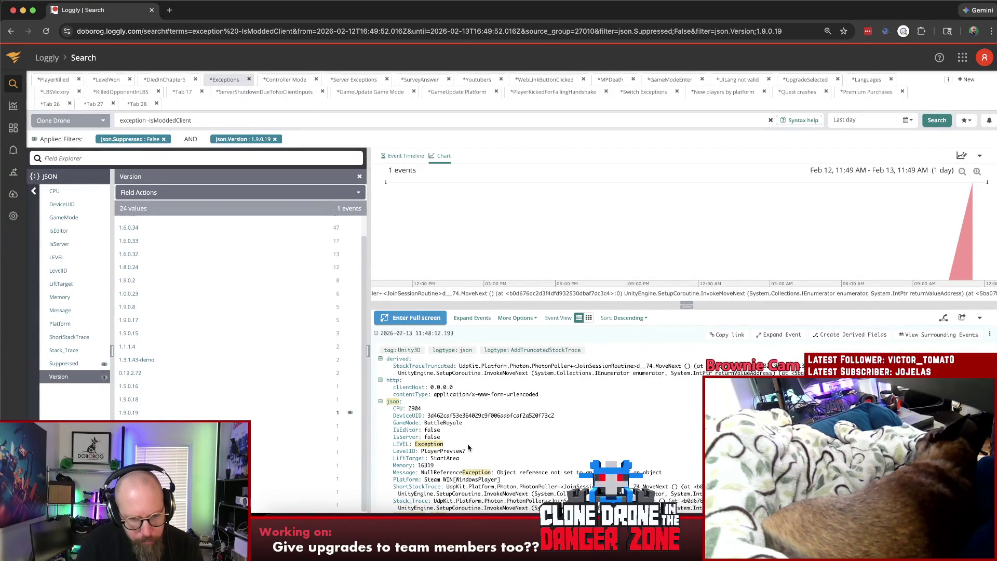
scroll(551, 429, "down", 2)
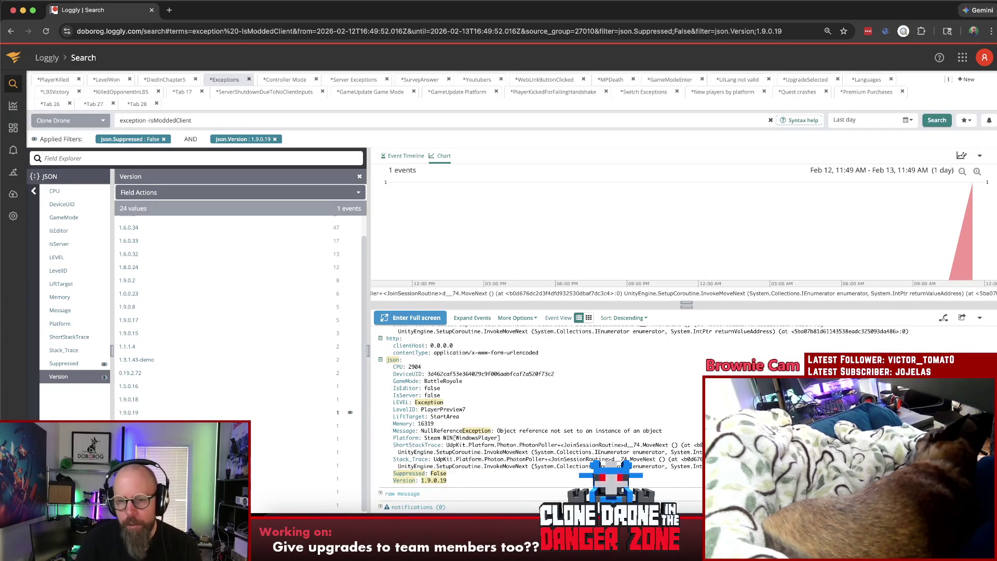
key("super+Tab")
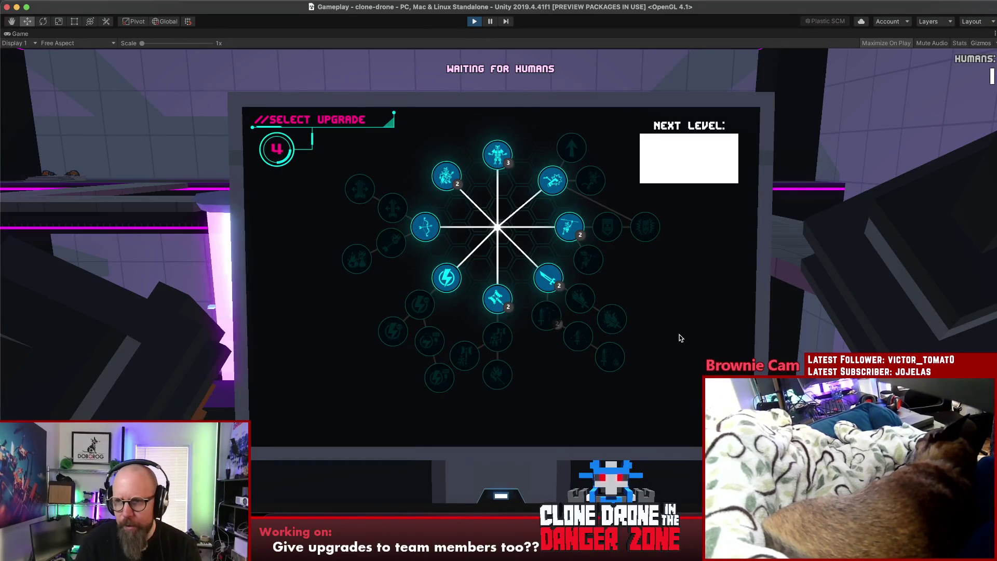
- Spend upgrade points on two new abilities and leave the upgrade tree
left_click(548, 278)
left_click(581, 298)
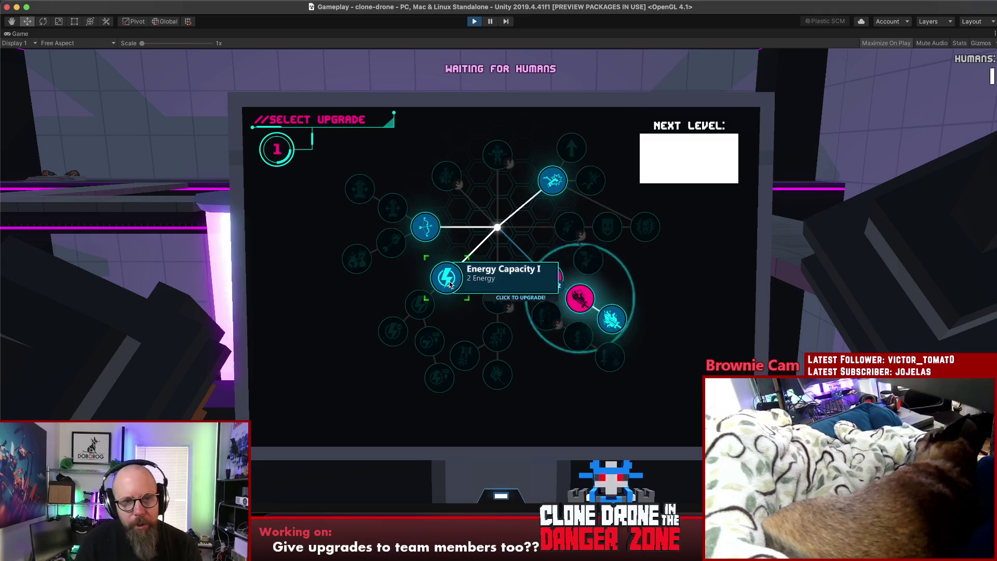
left_click(450, 282)
- Reveal the match invite code from the pause menu, then resume and steer the robot around the lobby
key("Escape")
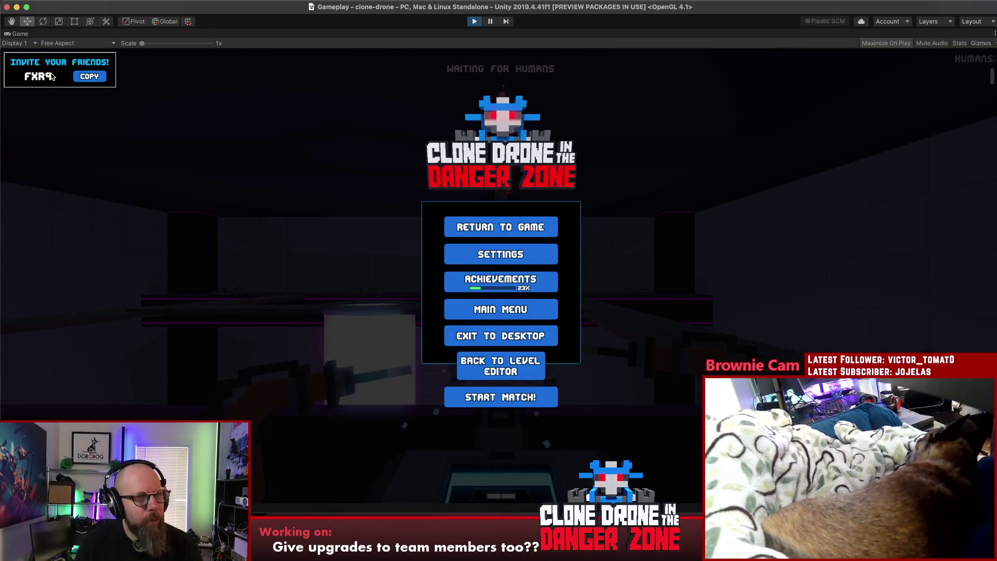
left_click(51, 77)
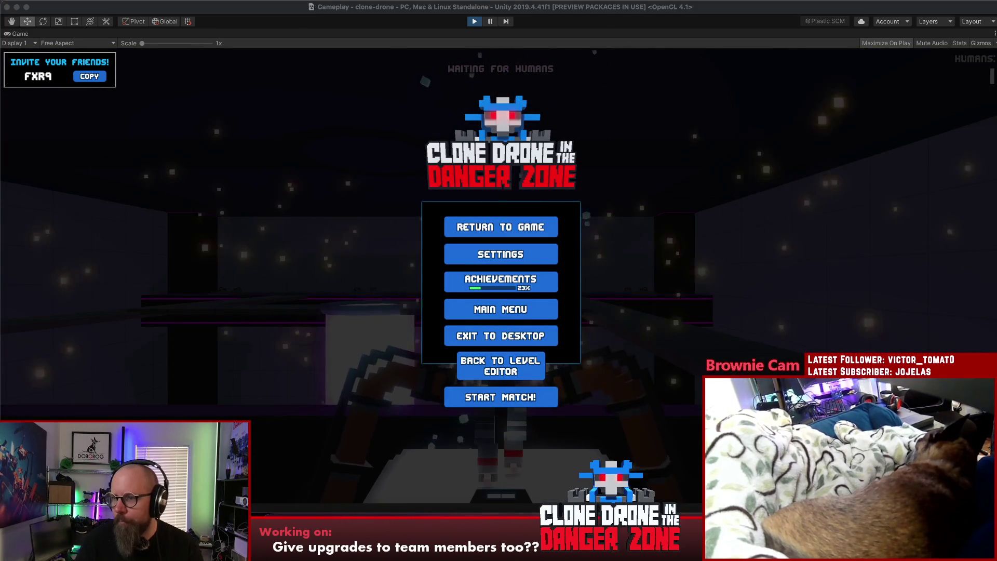
left_click(678, 229)
key("Escape")
key("w")
key("w")
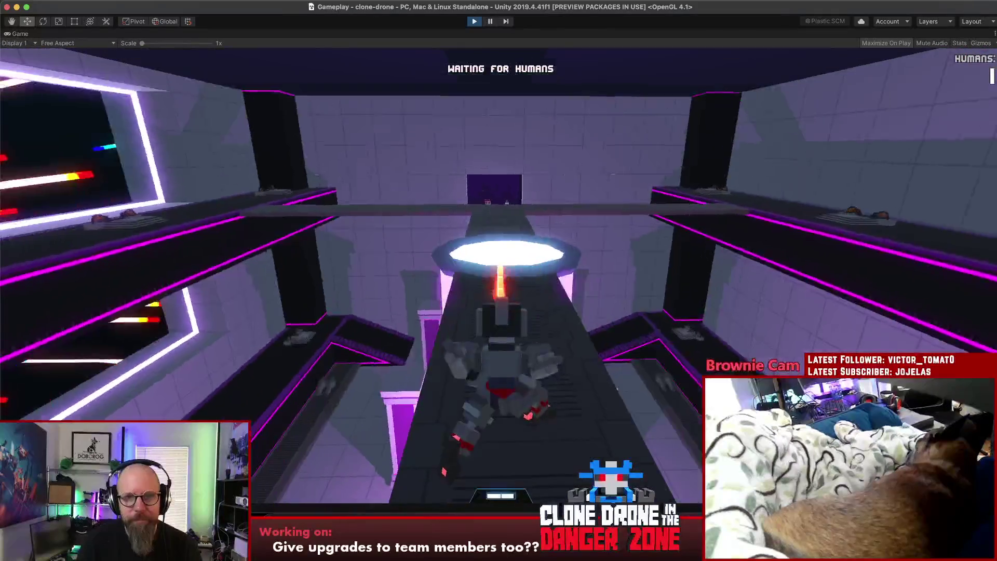
key("Escape")
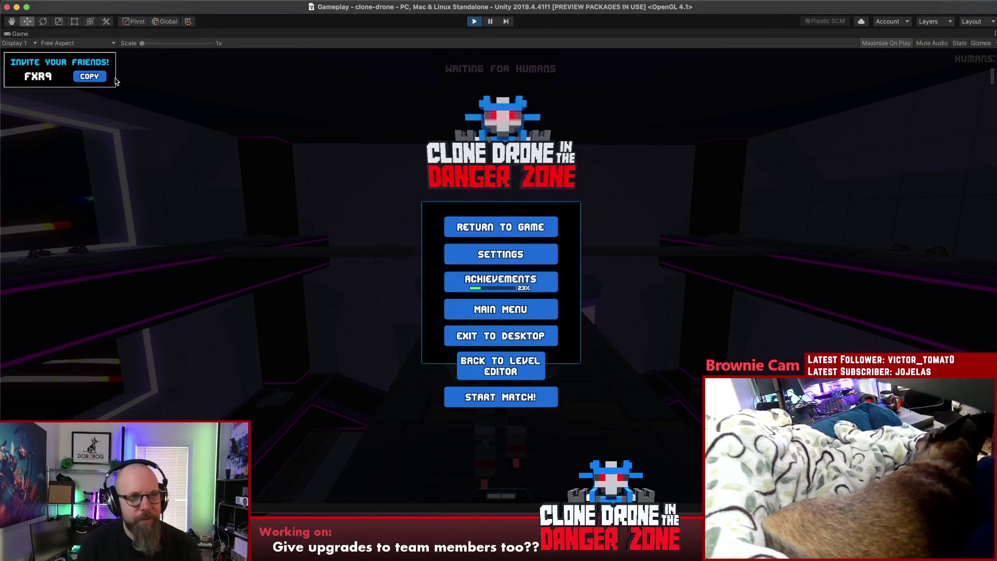
key("Escape")
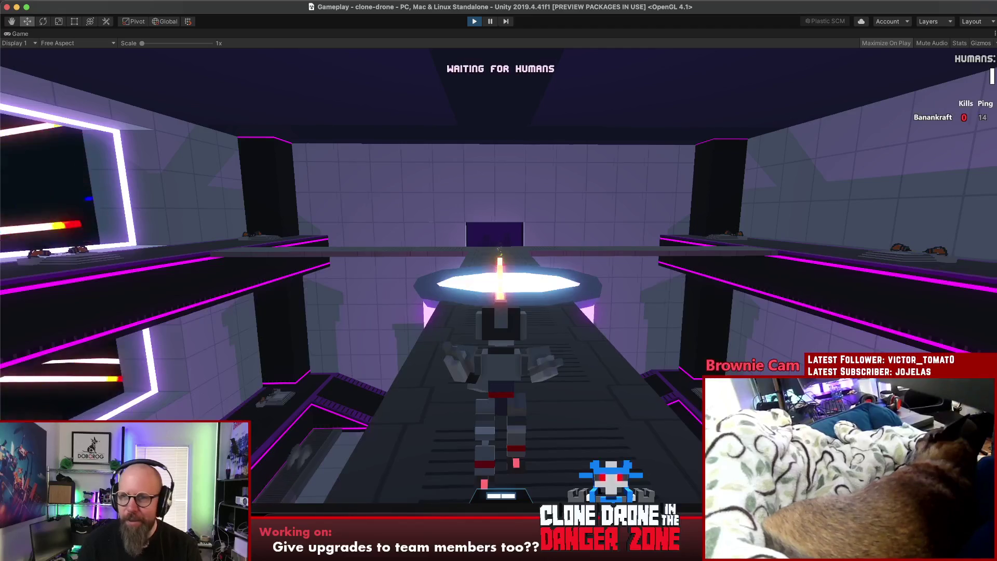
- Walk the robot through the portal into the waiting arena, move around, then bring up the emote wheel
key("w")
key("w")
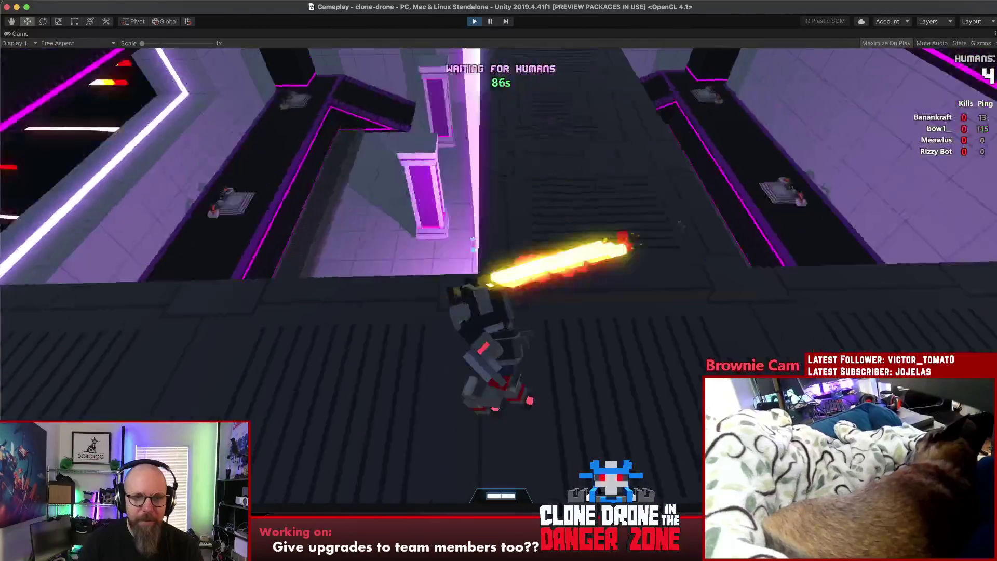
key("w")
key("w")
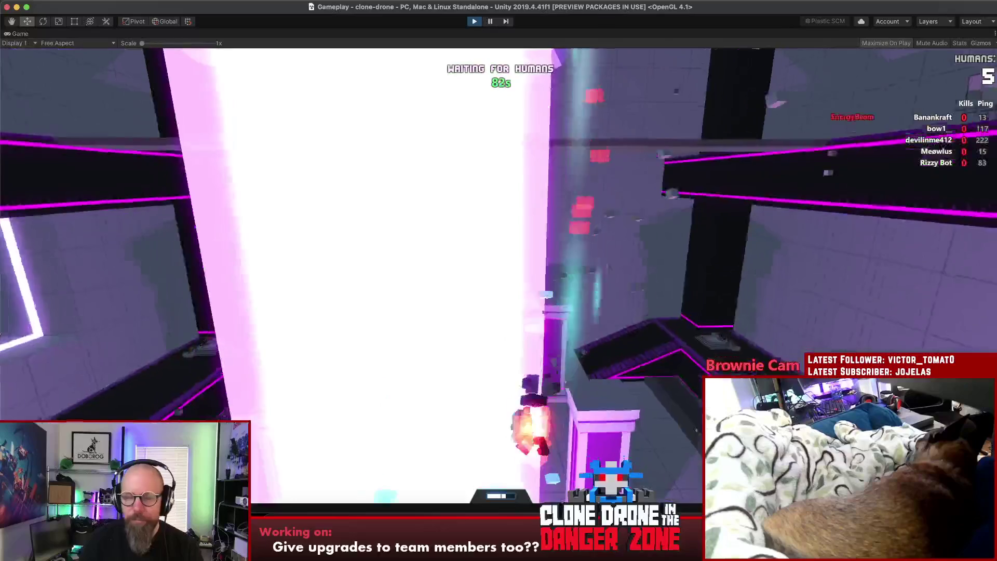
key("w")
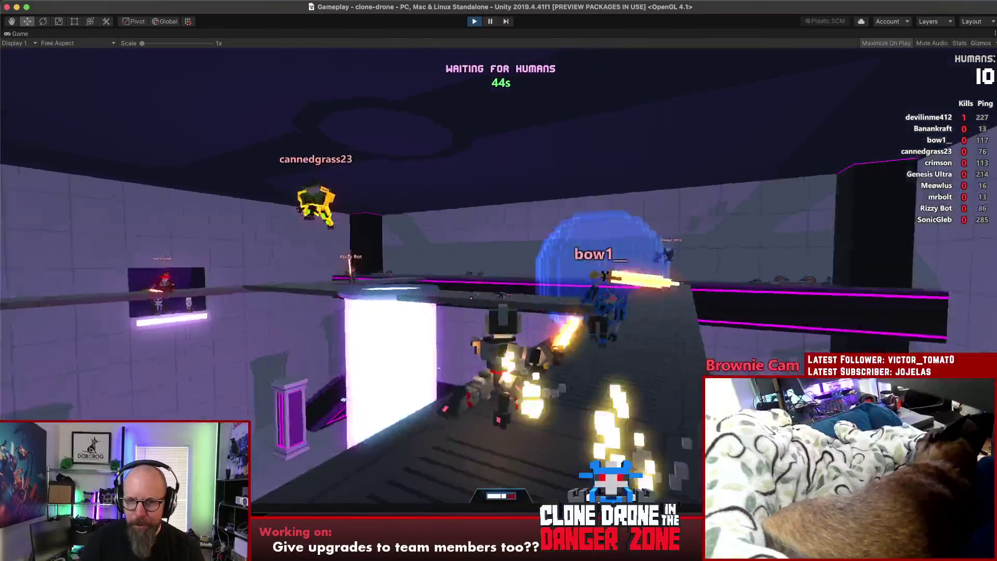
key("alt")
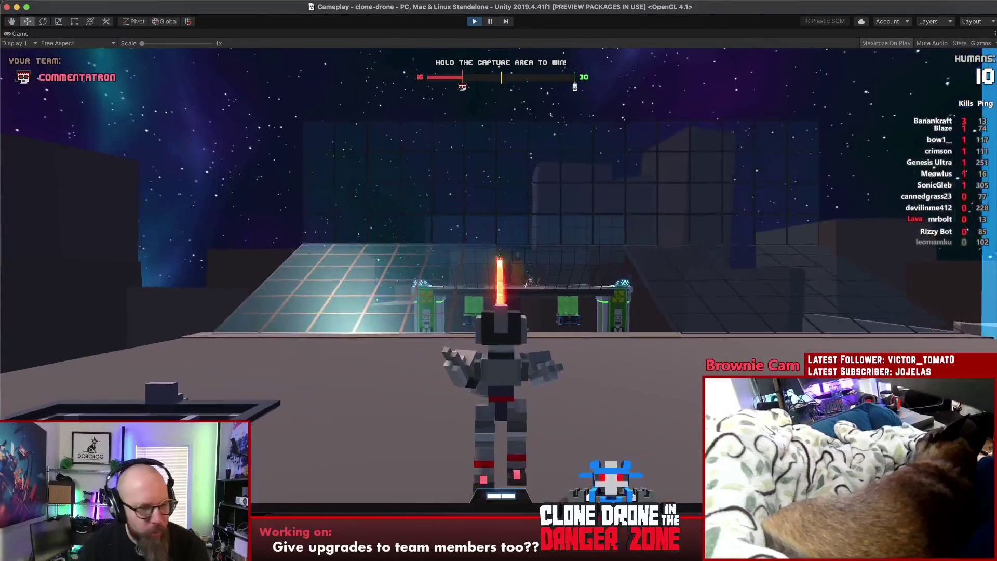
- Glance at the pause menu, then resume the King-of-the-Hill match
key("Escape")
key("Escape")
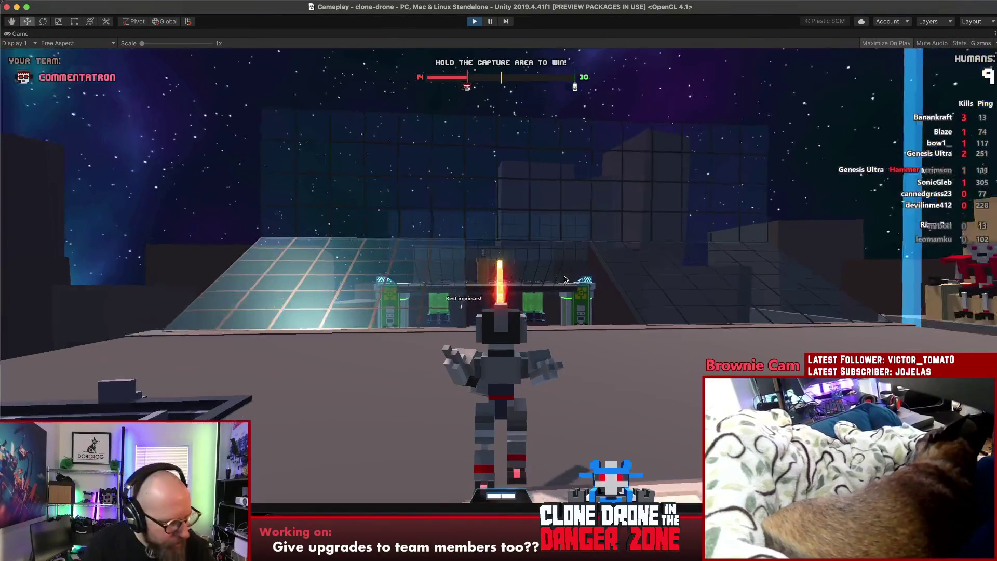
- Walk the robot onto the capture area and fight until the round ends
key("w")
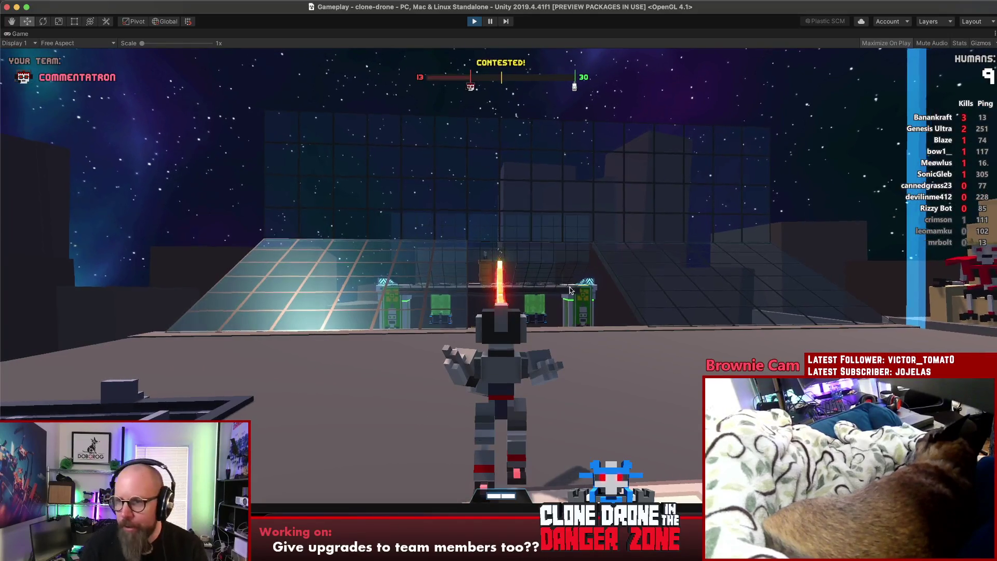
key("w")
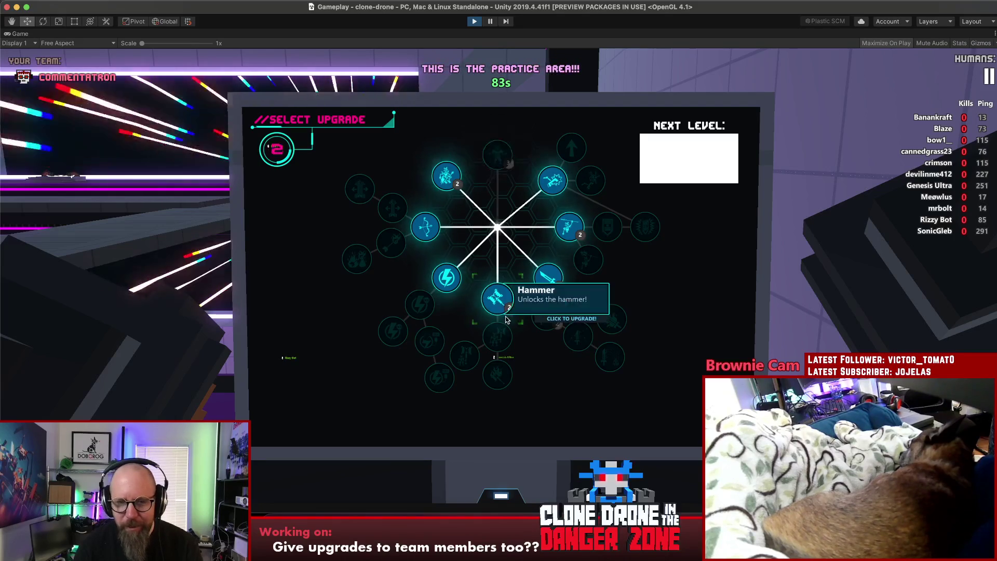
- Buy the Hammer upgrade and open the pause menu showing the ten players
left_click(497, 297)
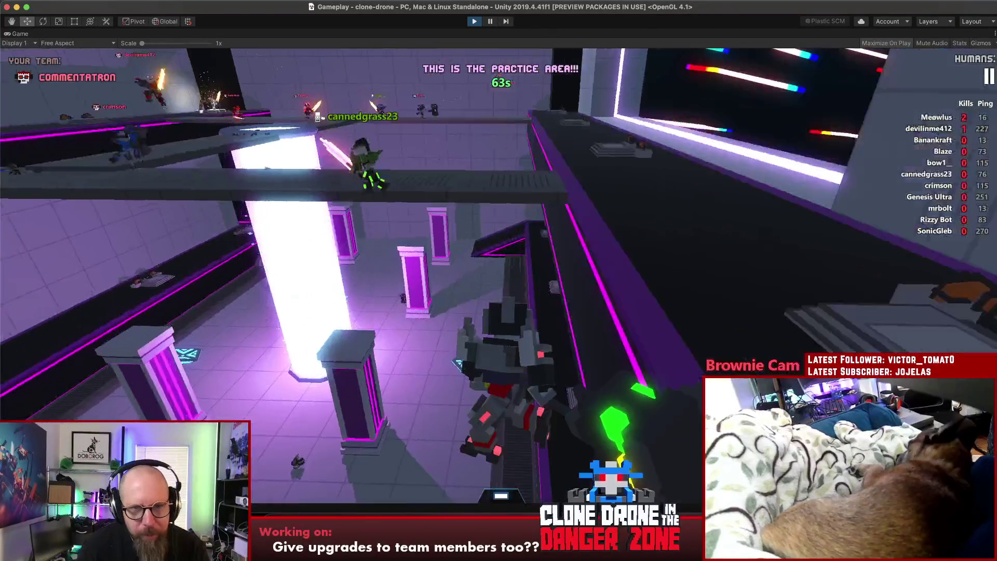
key("Escape")
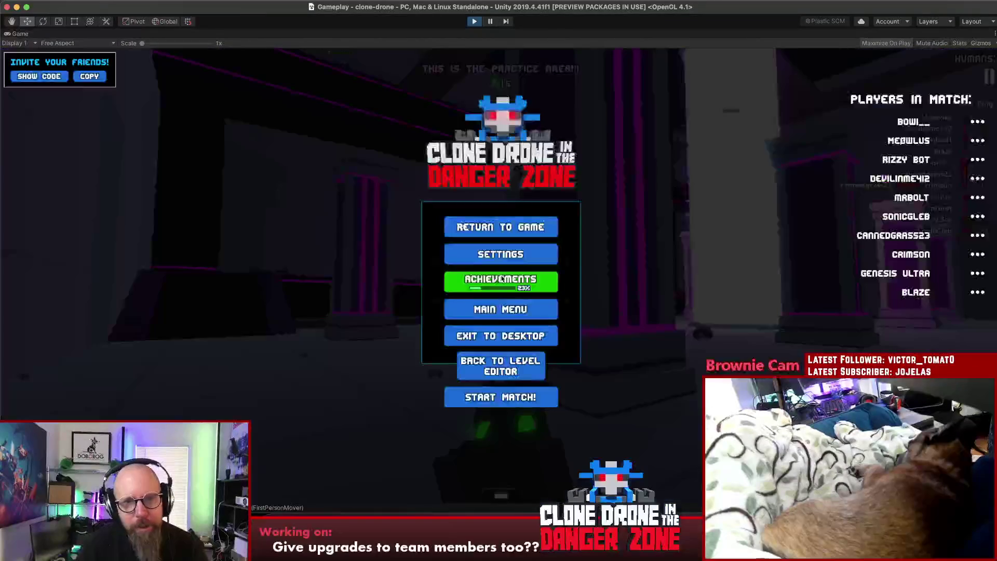
- Return to Game and play another round until 4 upgrade points are available
left_click(527, 397)
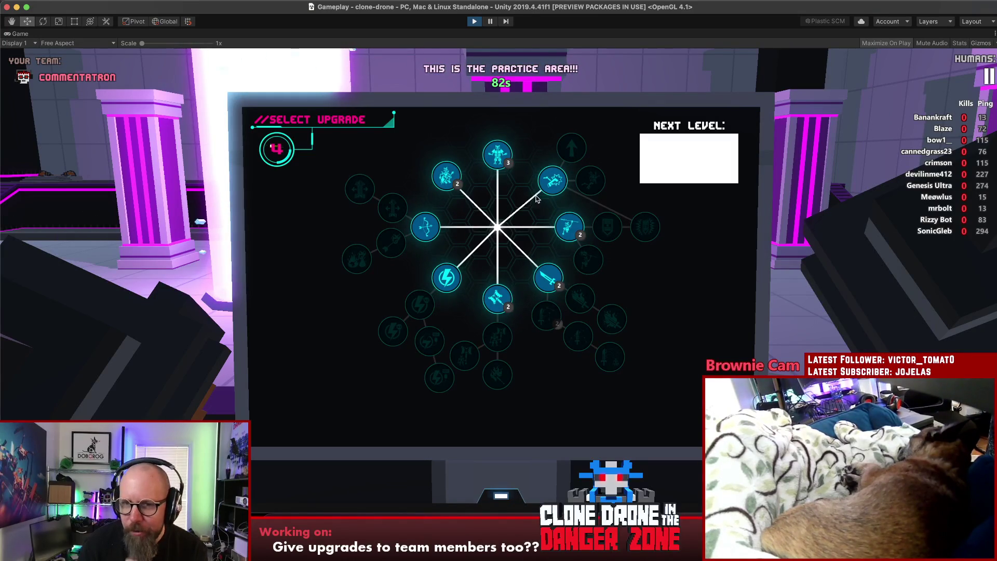
- Buy the Kick and Power Kick upgrades, leaving 2 points, and close the upgrade screen
left_click(552, 180)
left_click(591, 180)
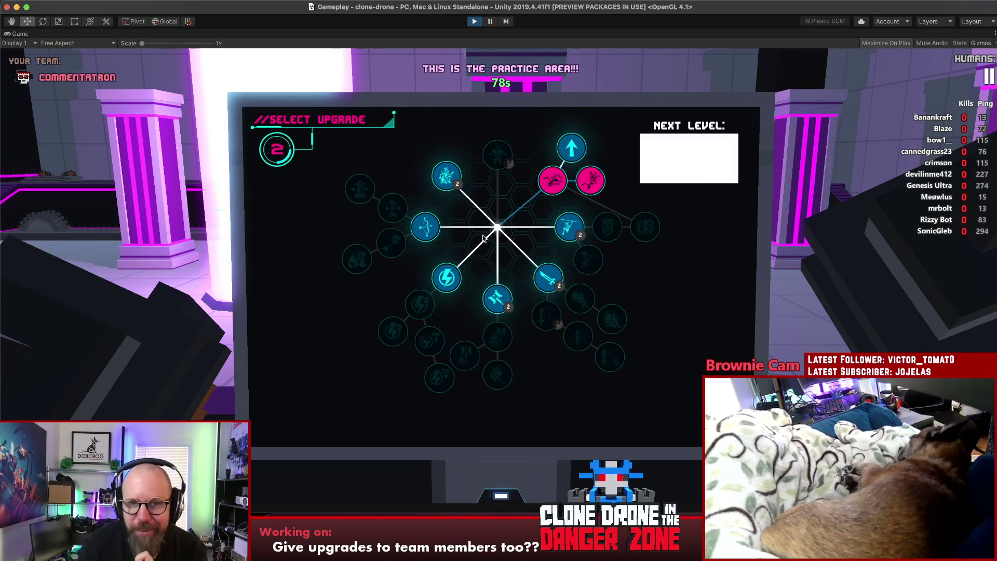
left_click(439, 283)
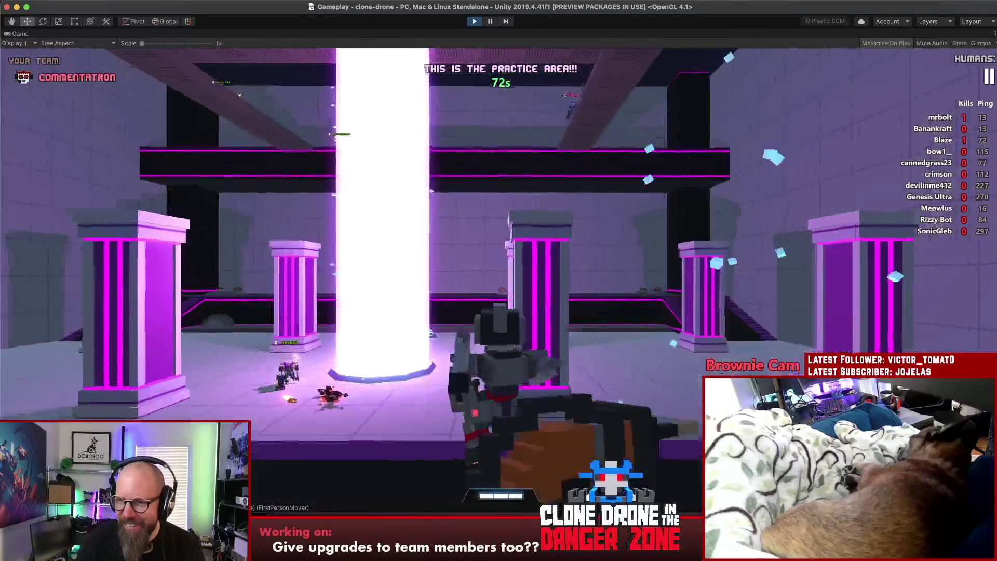
- Switch the robot to the flaming sword, attack nearby players, and move onto the central platform
key("w")
key("1")
key("w")
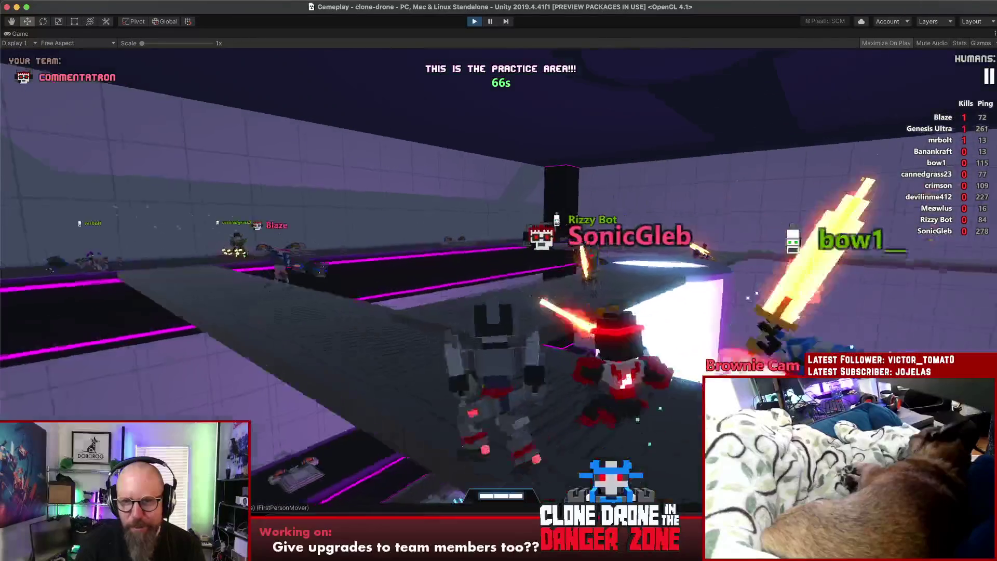
key("w")
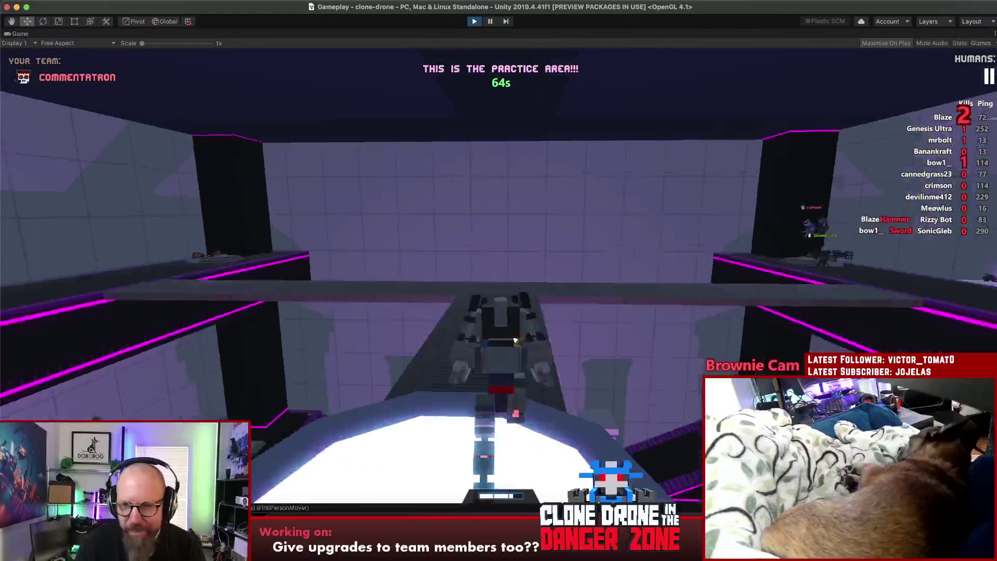
key("w")
key("w")
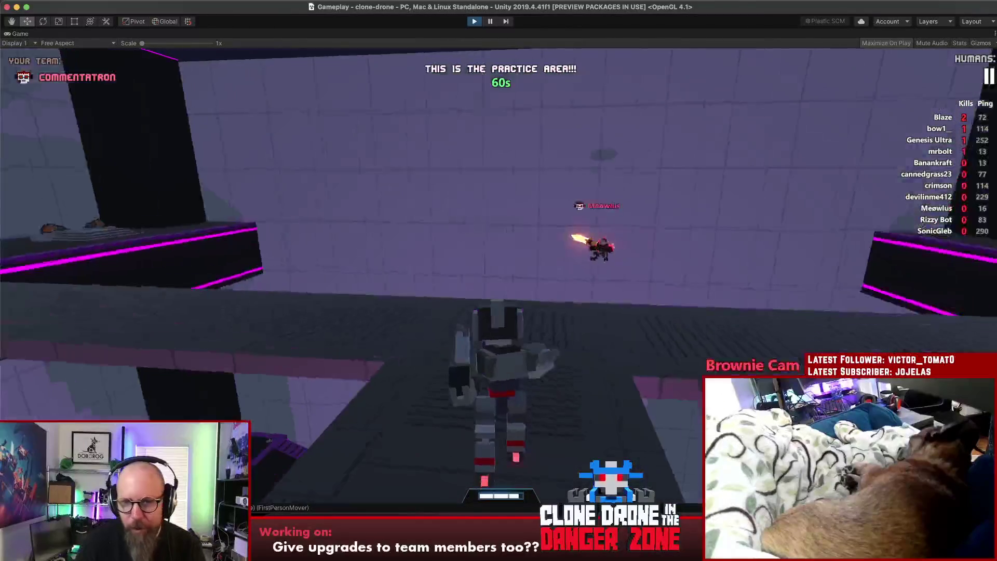
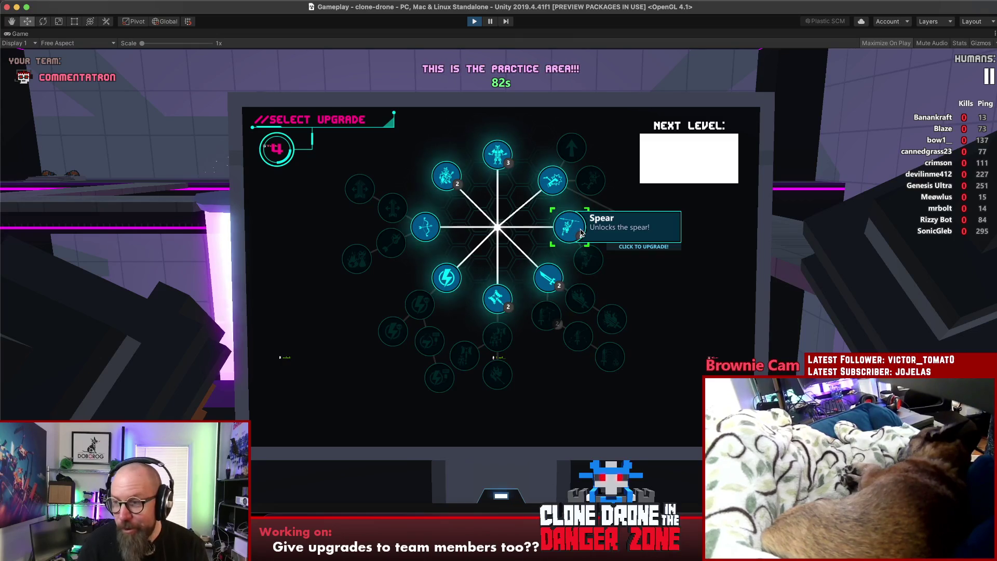
- Buy the Sword and Fire Sword upgrades, then close the upgrade screen to resume play
left_click(541, 284)
left_click(580, 297)
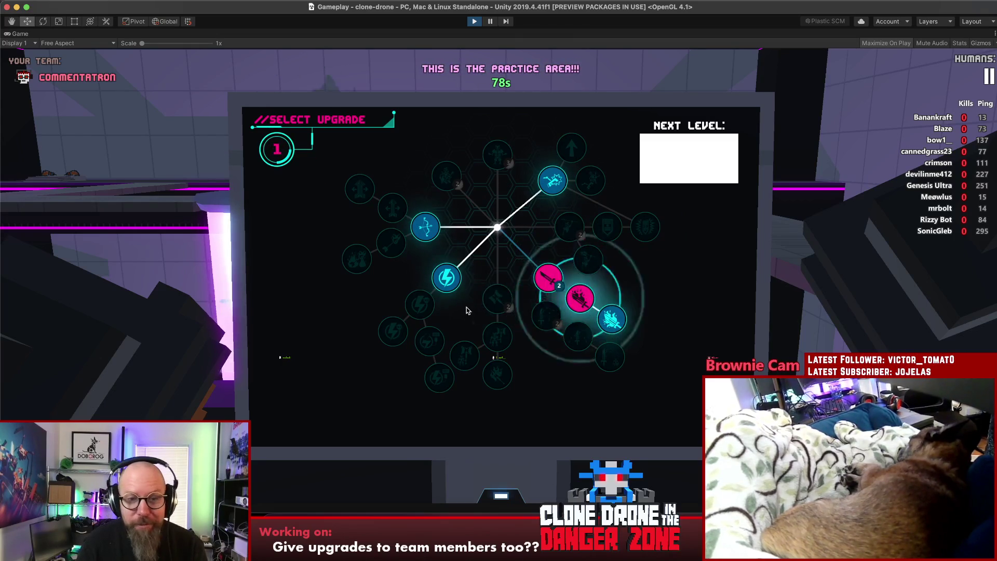
left_click(436, 283)
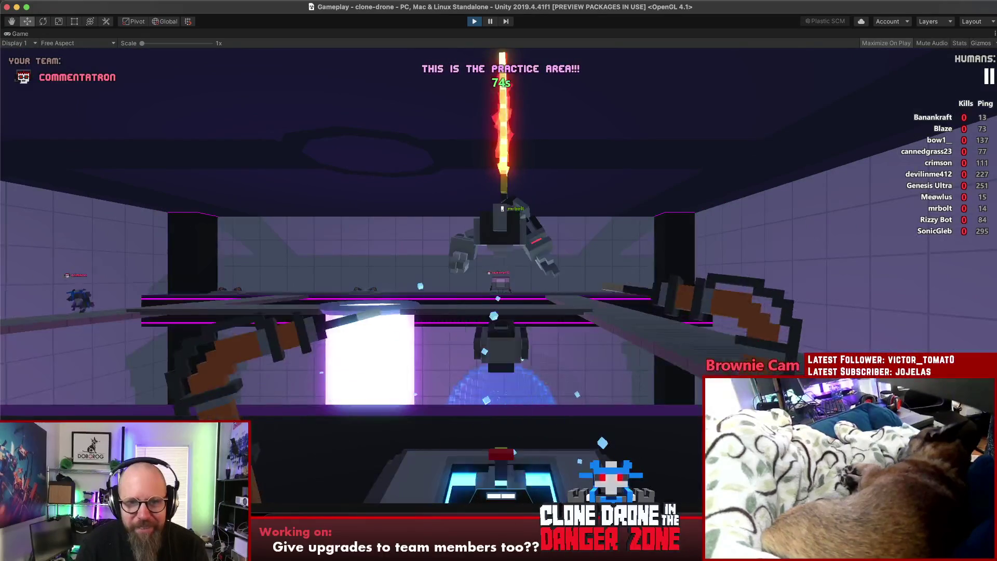
- Run the sword-wielding robot across the arena to charge mrbolt, then pause the game
key("w")
key("w")
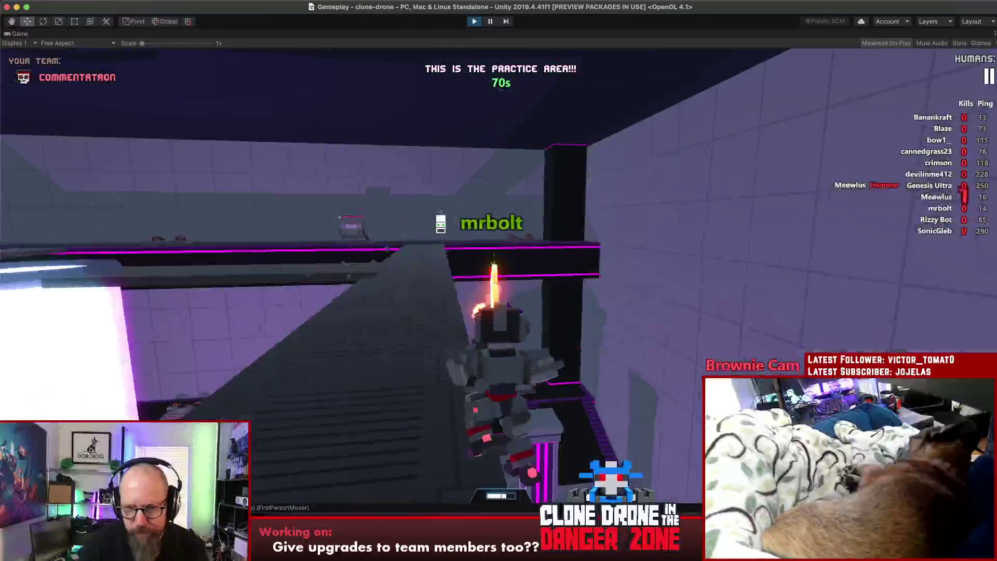
key("w")
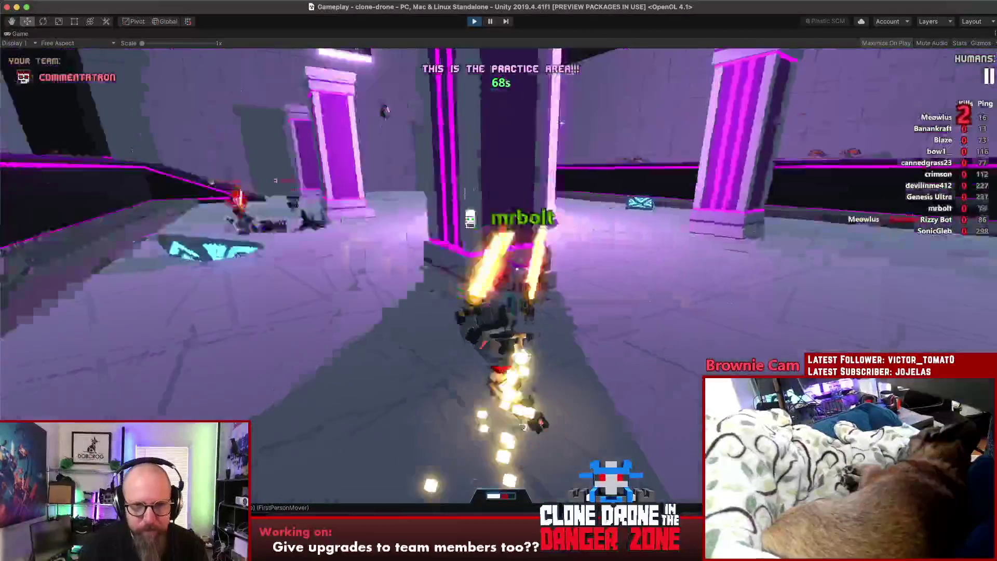
key("w")
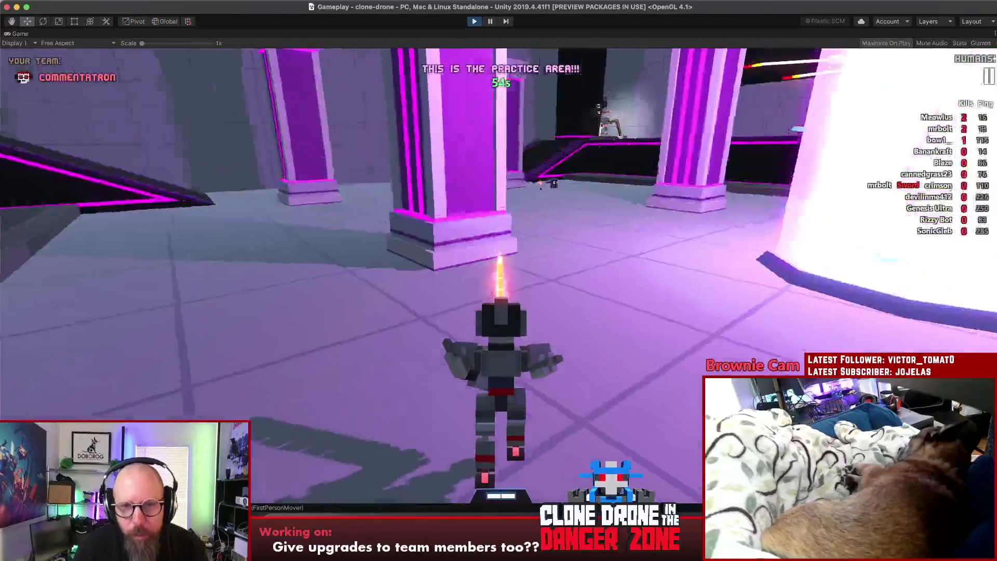
key("w")
key("w")
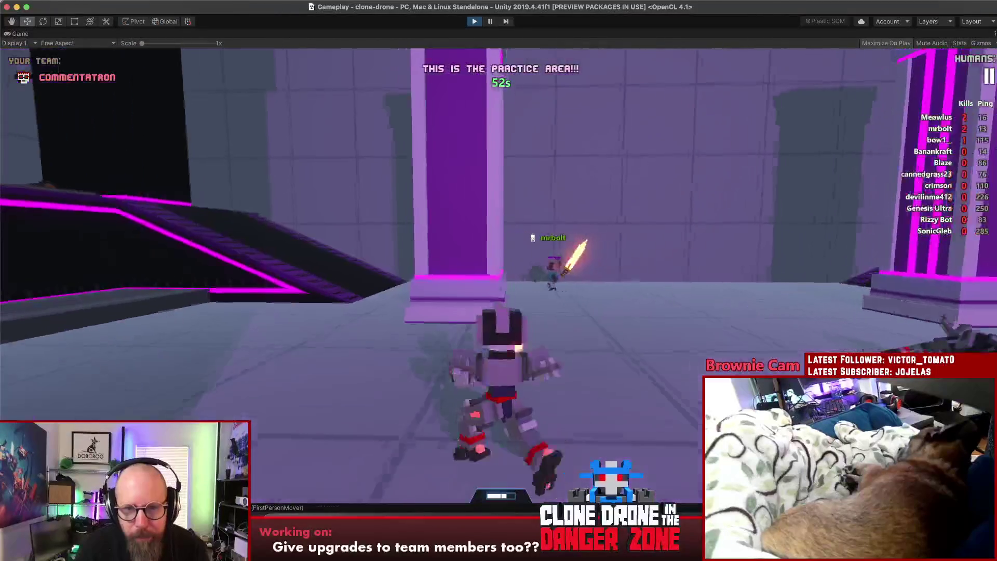
key("w")
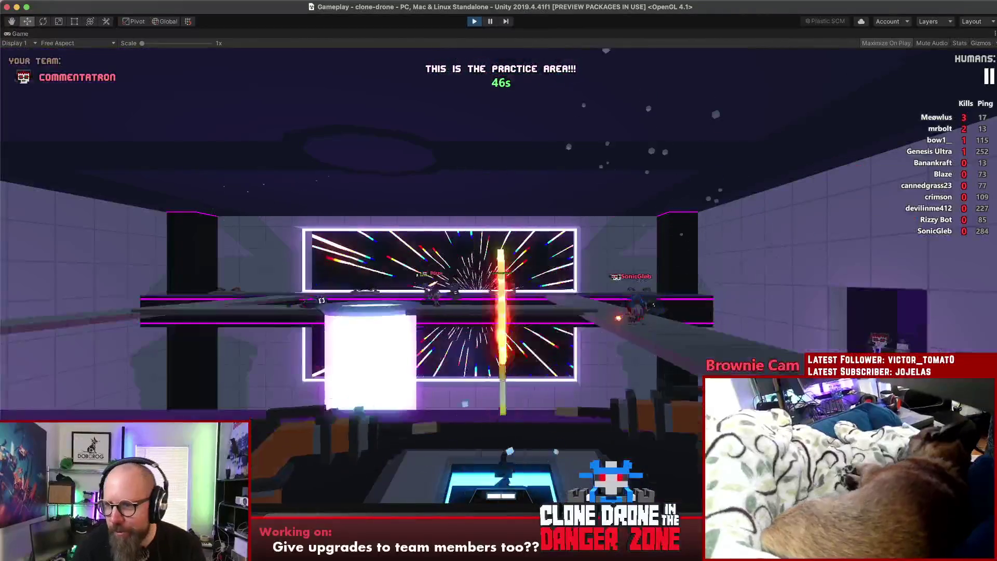
key("Escape")
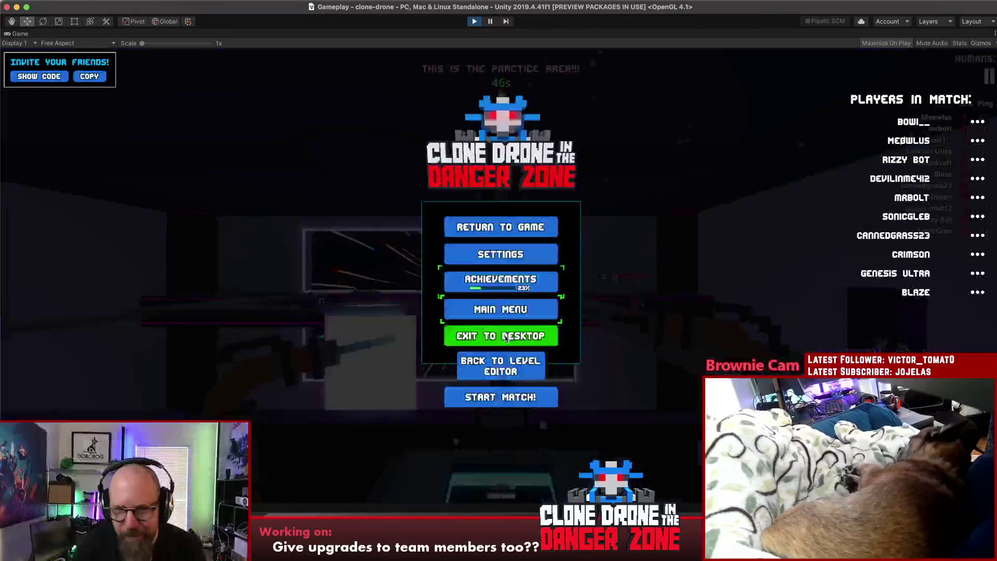
- Start the real match and send the Hello and Well Done emotes
left_click(501, 396)
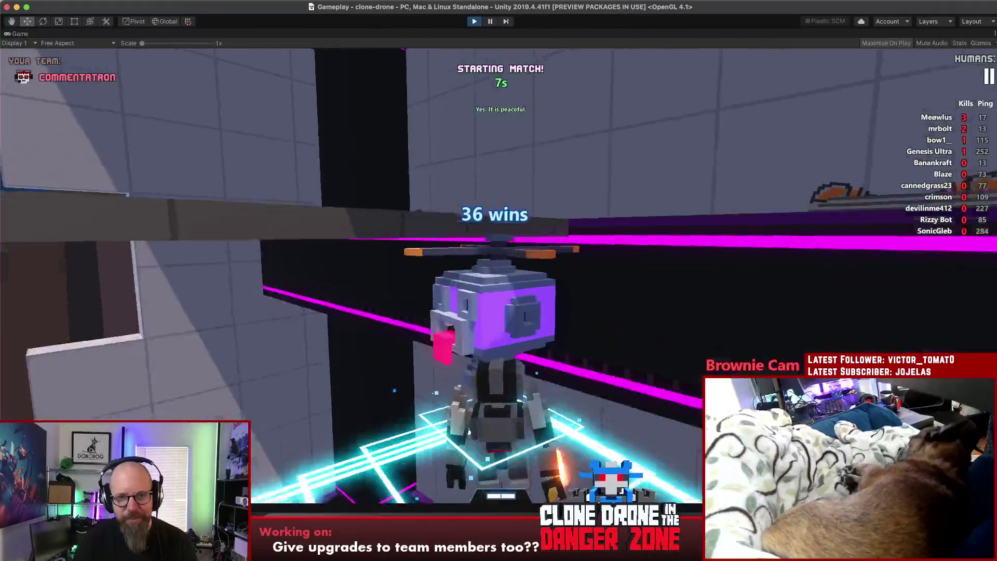
key("t")
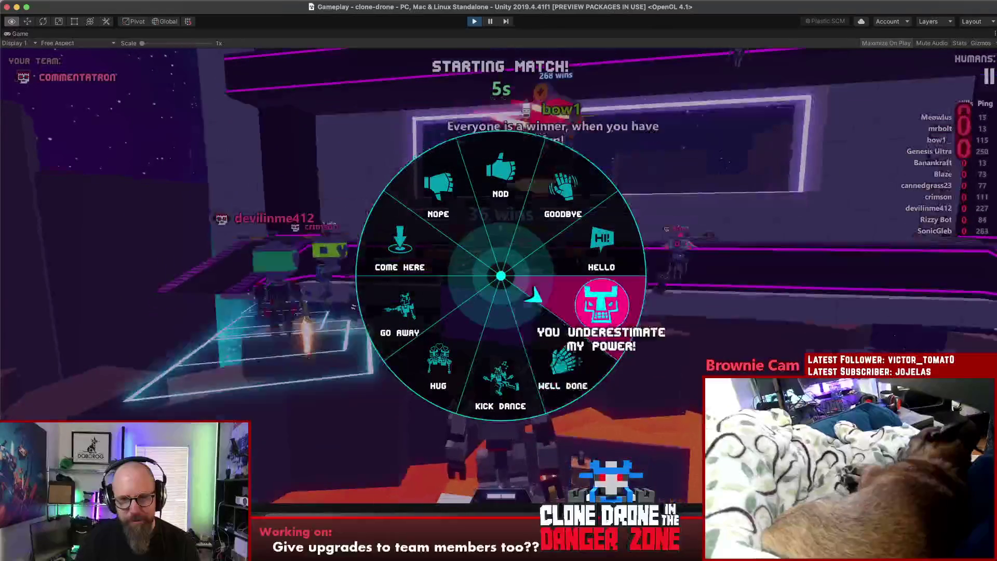
left_click(540, 259)
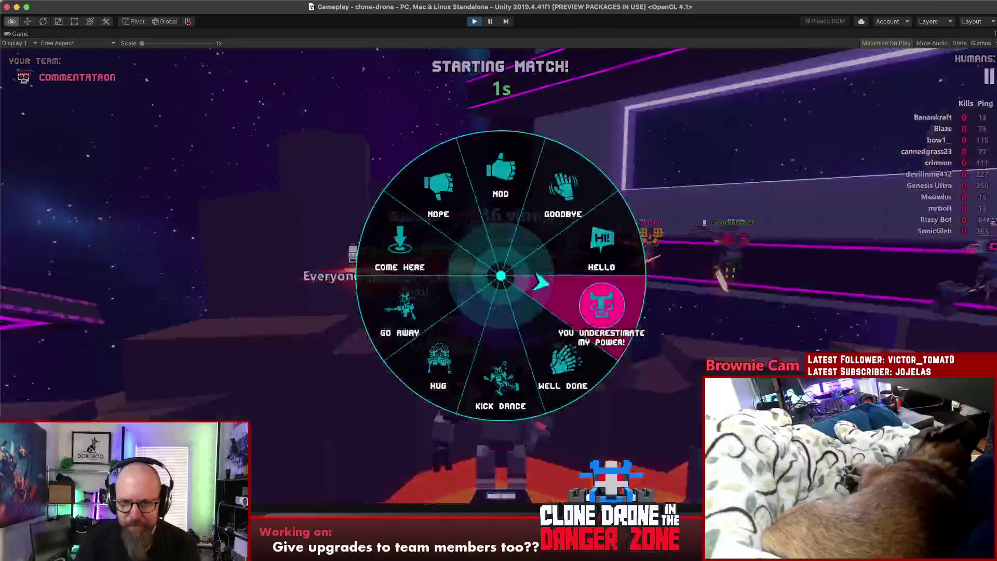
left_click(579, 379)
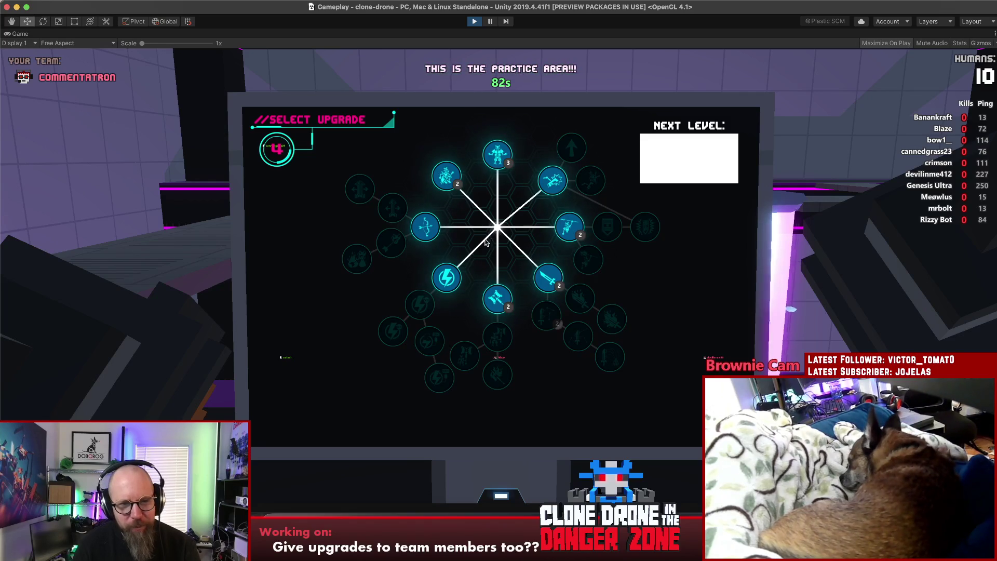
- Raise Arrow Width to level II and return to the practice arena
left_click(394, 209)
left_click(447, 278)
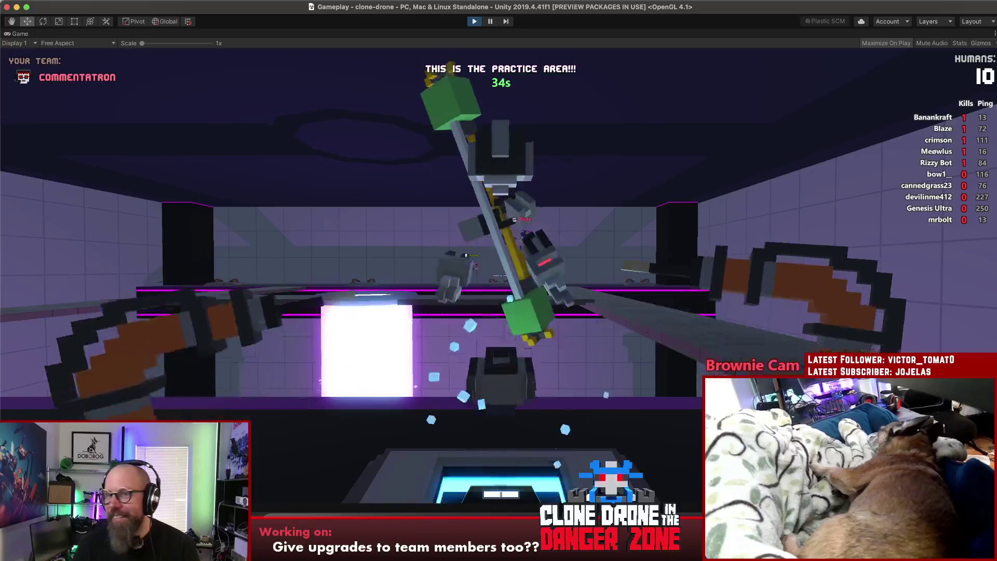
- Pause the practice round to show the menu listing the nine players
key("Escape")
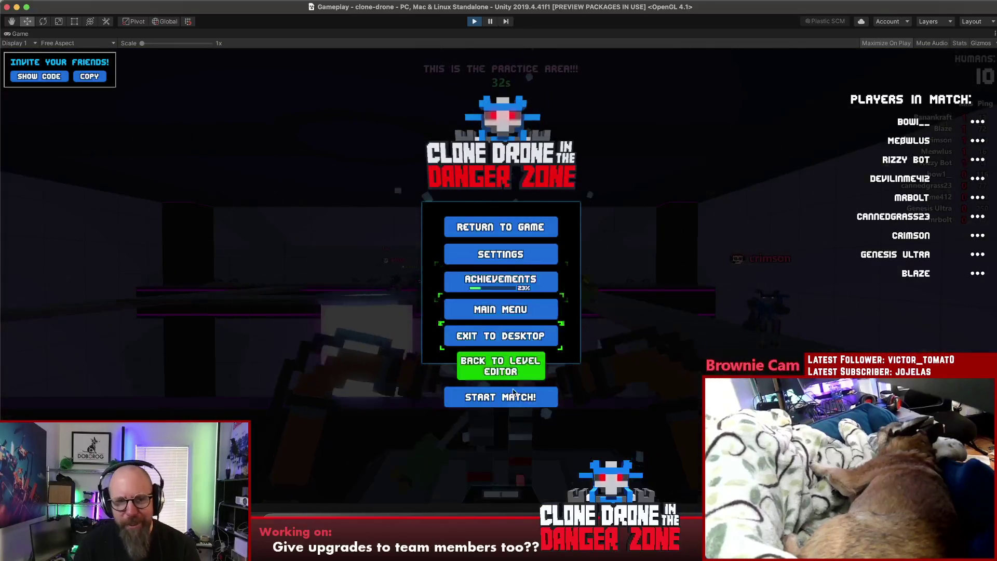
- Start the capture-area multiplayer match from the pause menu
left_click(512, 398)
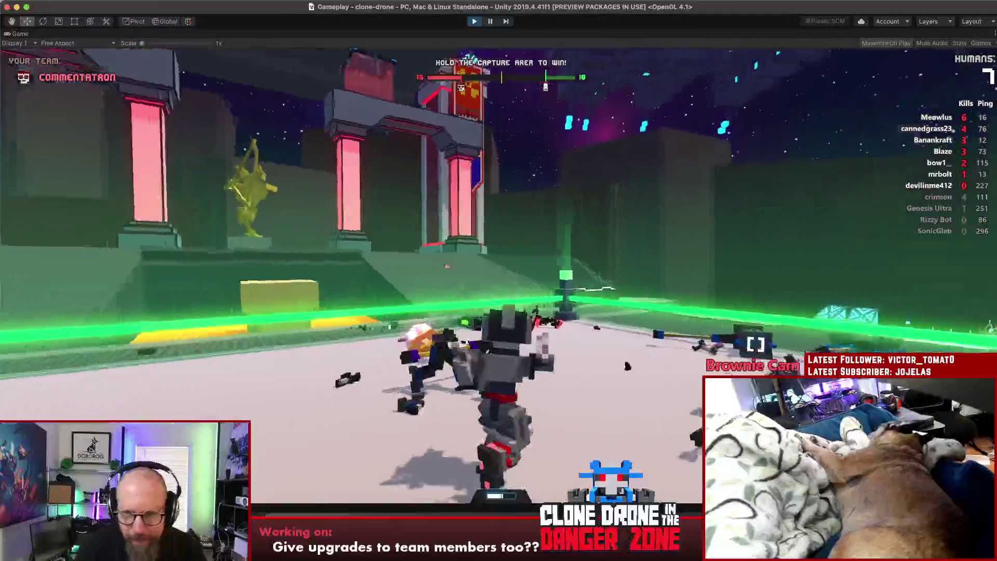
- Move the robot toward the ramps and across the capture arena until the round ends
key("w")
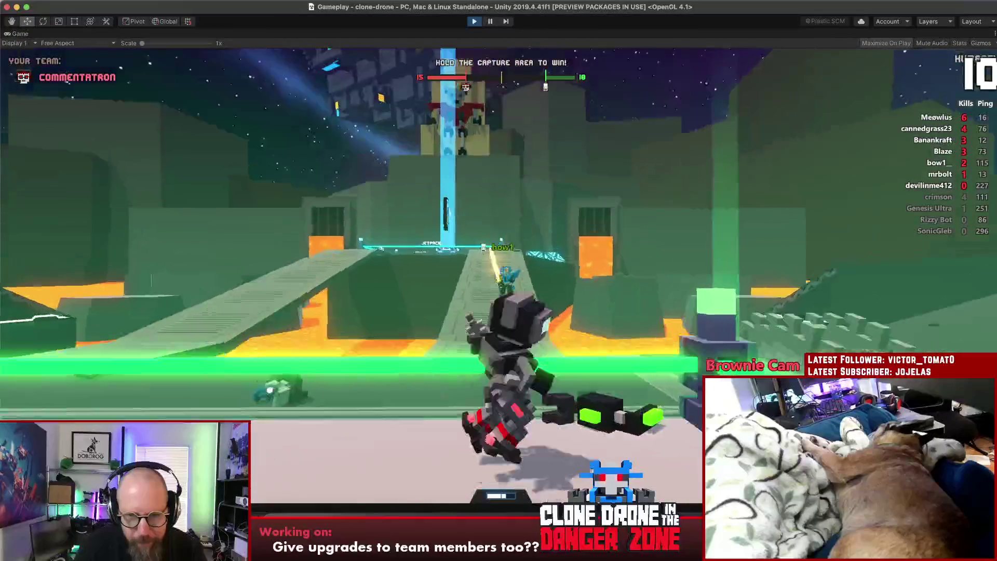
key("w")
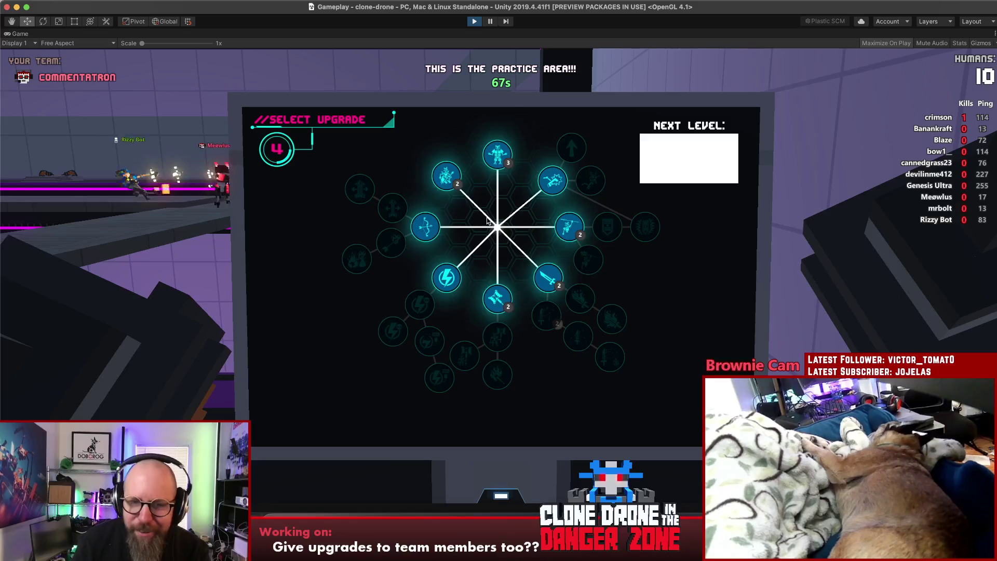
- Choose Hammer Size II, roam the practice arena briefly, then pause and stop play mode
left_click(466, 356)
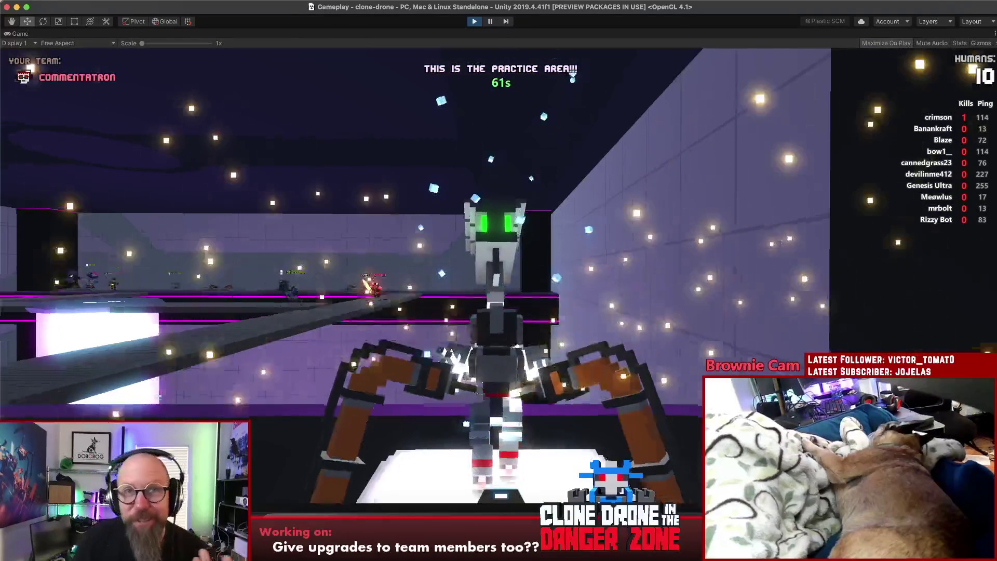
key("w")
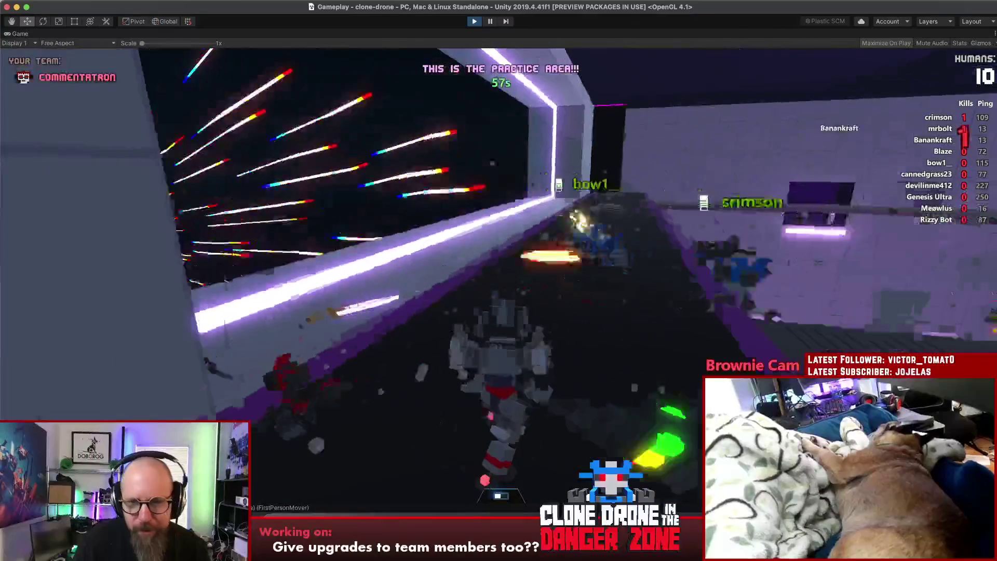
key("w")
key("w")
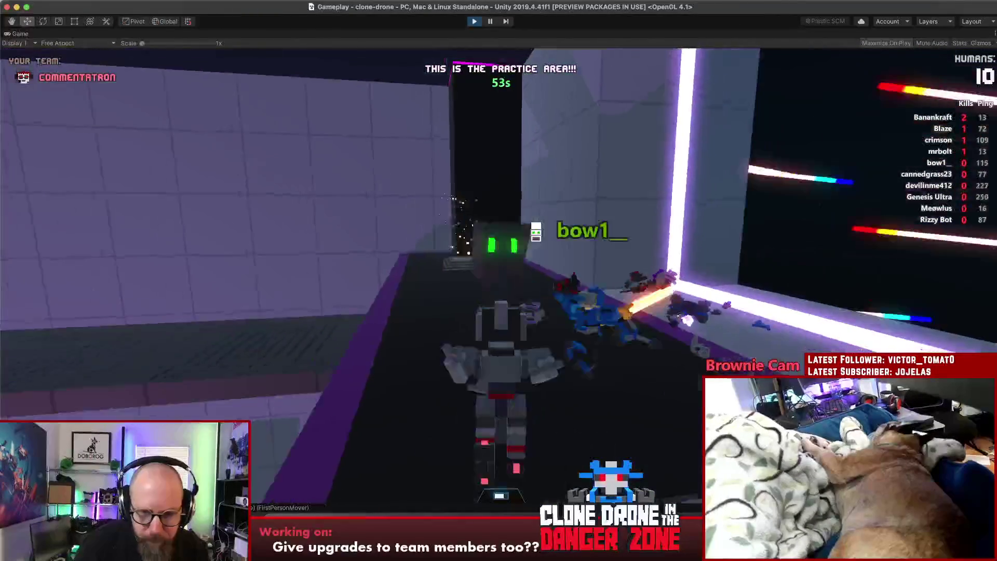
key("w")
key("w")
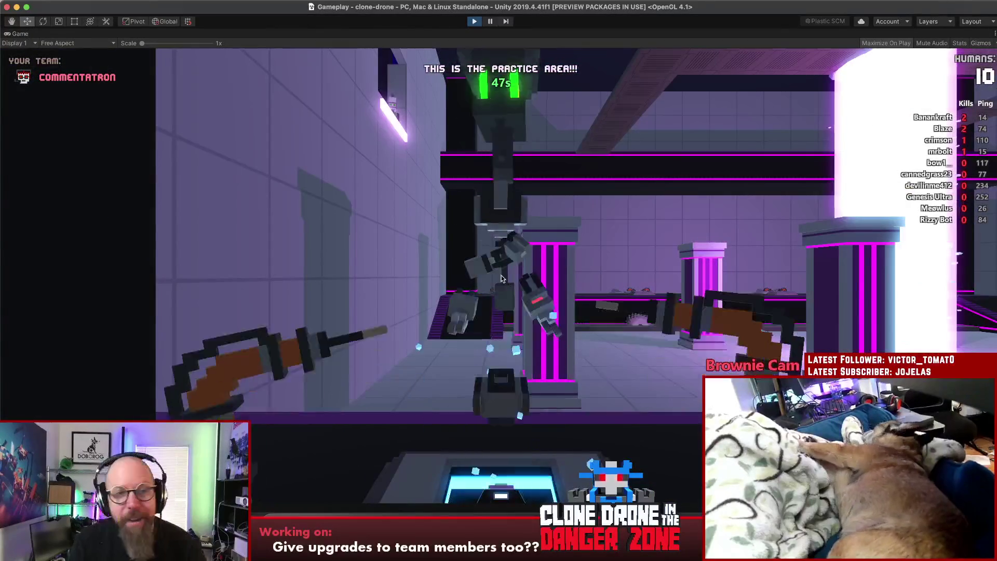
key("Escape")
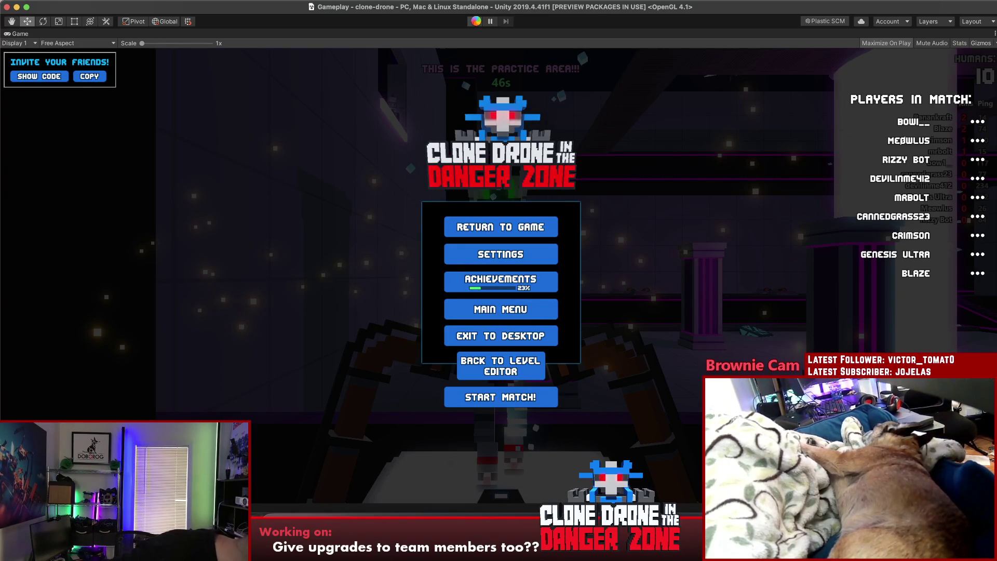
left_click(475, 22)
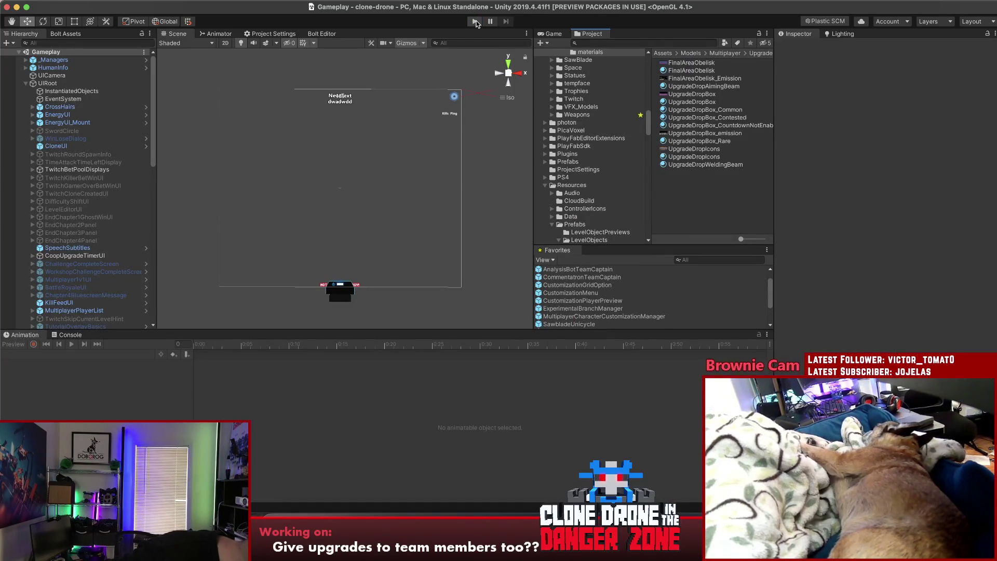